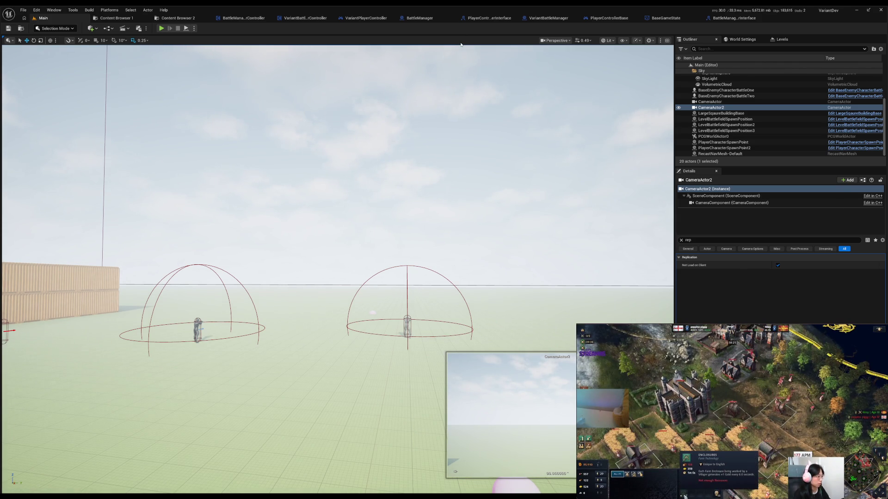
Open the variant controller's BattleReady function and center its camera lookup and transform nodes
left_click(240, 17)
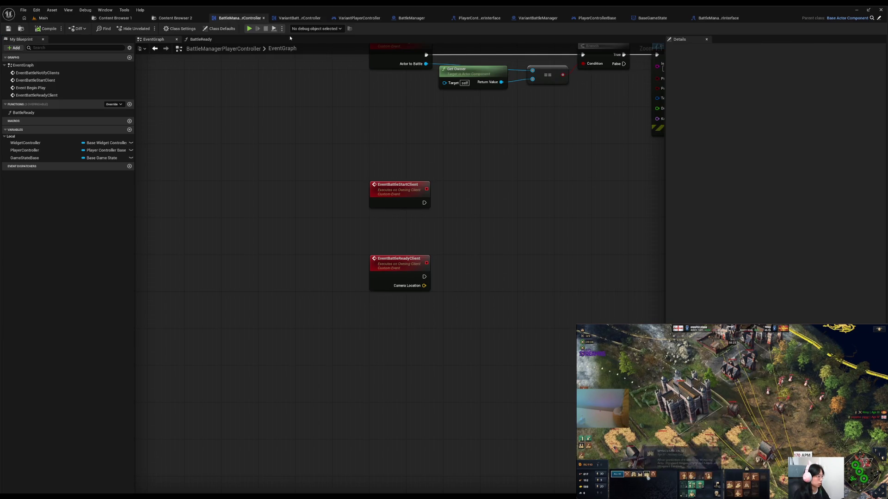
left_click(307, 19)
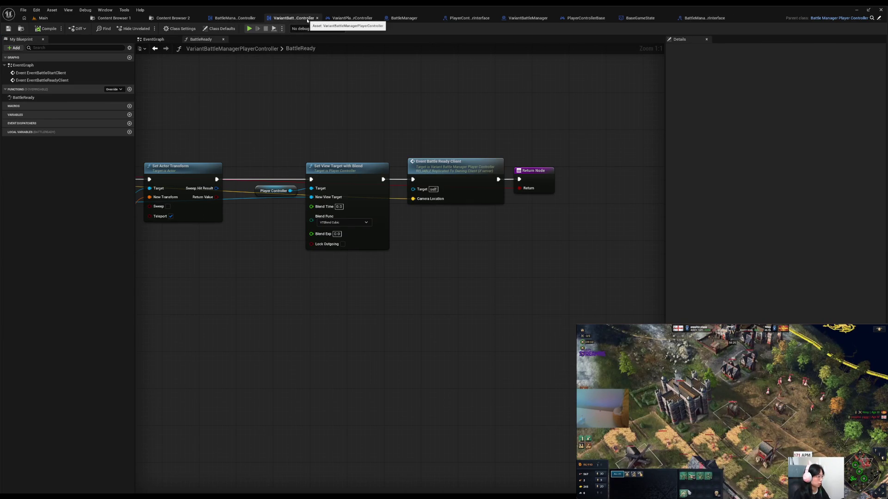
left_click_drag(216, 102, 503, 112)
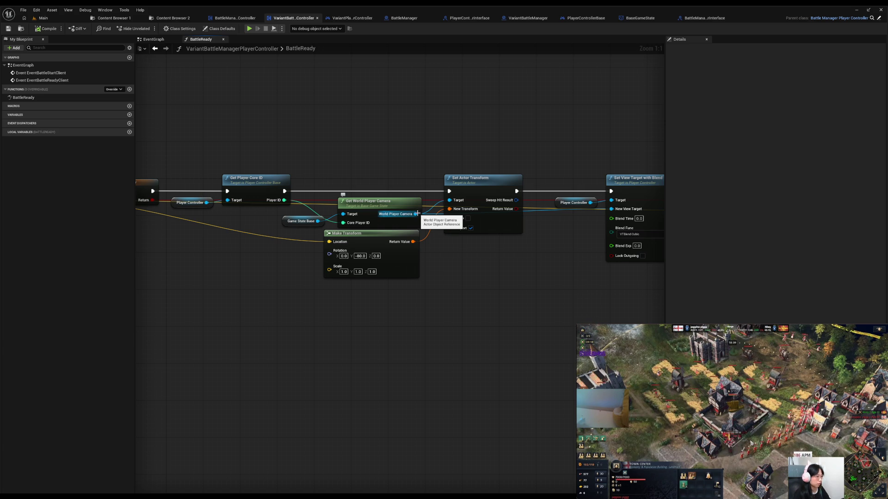
mouse_move(337, 133)
left_mouse_down()
mouse_move(513, 148)
mouse_move(351, 144)
left_mouse_up()
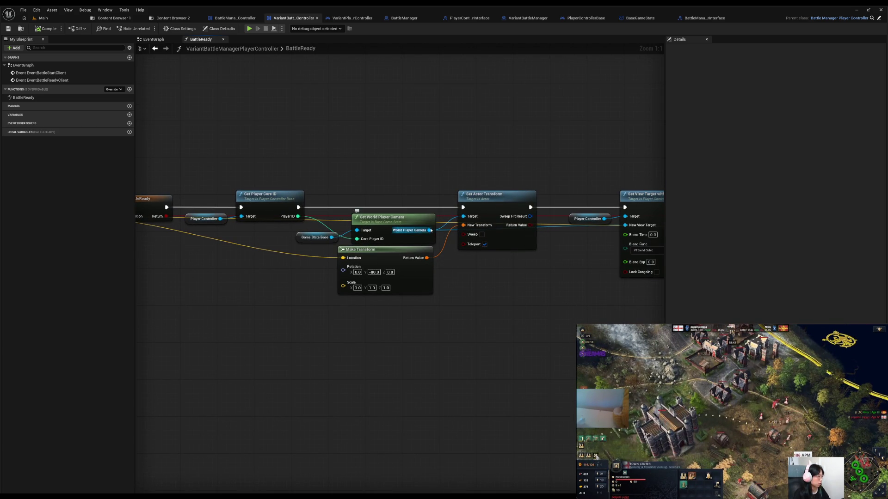
Search for a print node off World Player Camera, then switch to the BattleManager interface
left_click_drag(430, 230, 440, 147)
type("print")
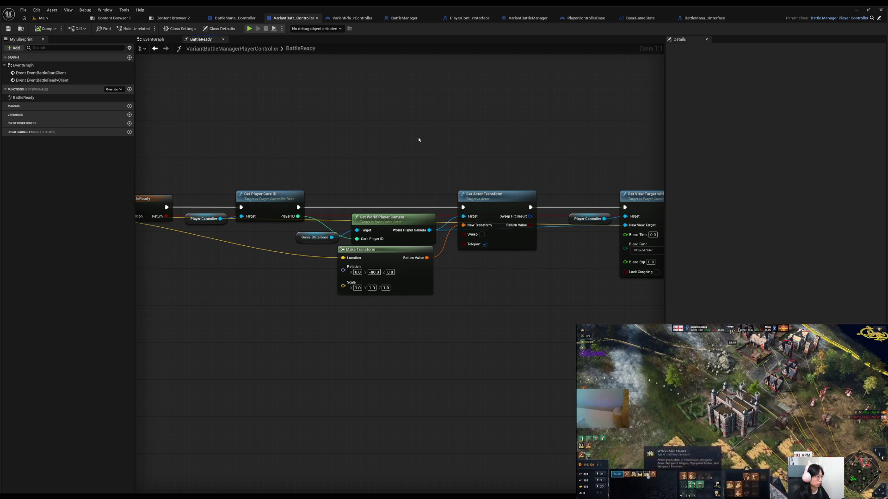
left_click(153, 200)
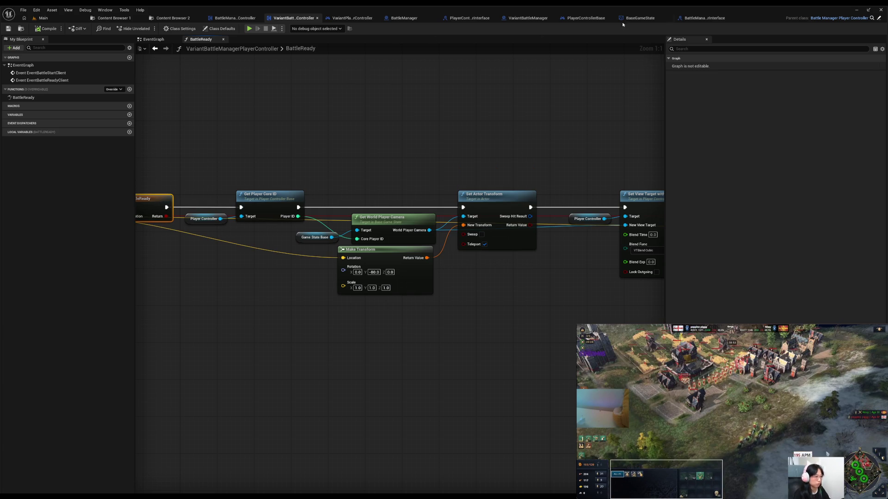
left_click(703, 18)
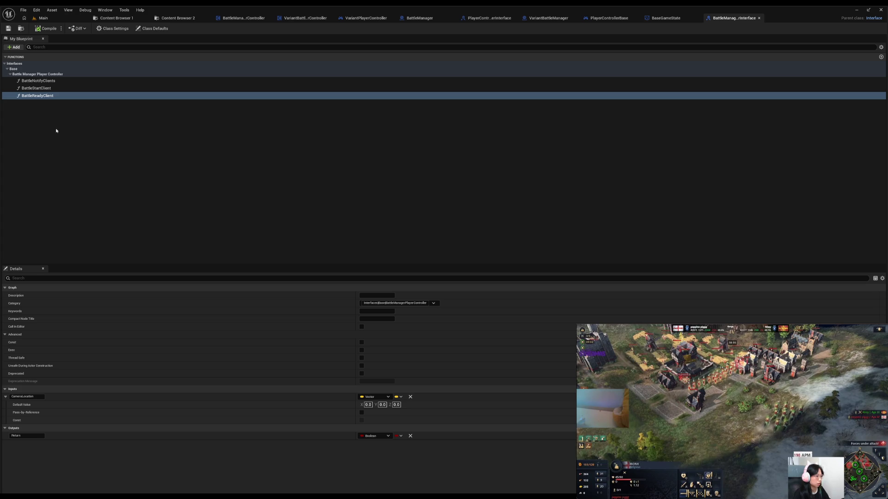
Inspect the BattleStartClient and BattleReadyClient inputs, then view BaseGameState's GetWorldPlayerCamera function
left_click(41, 91)
left_click(43, 95)
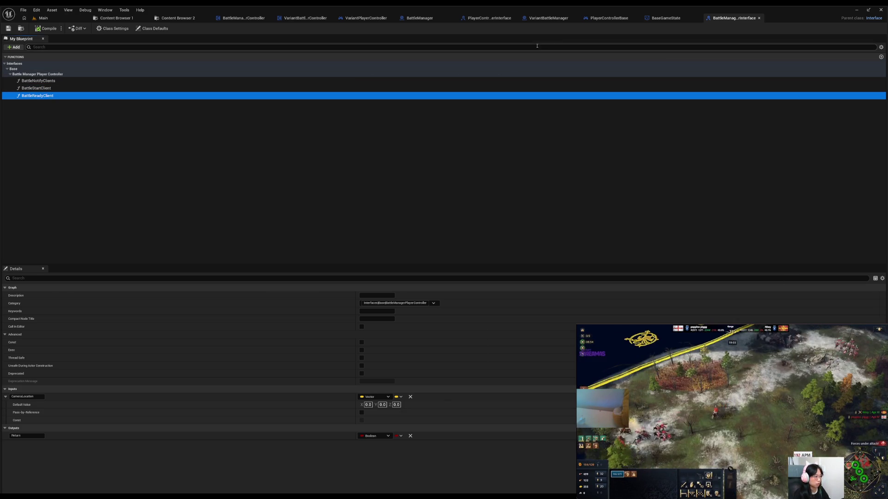
left_click(666, 17)
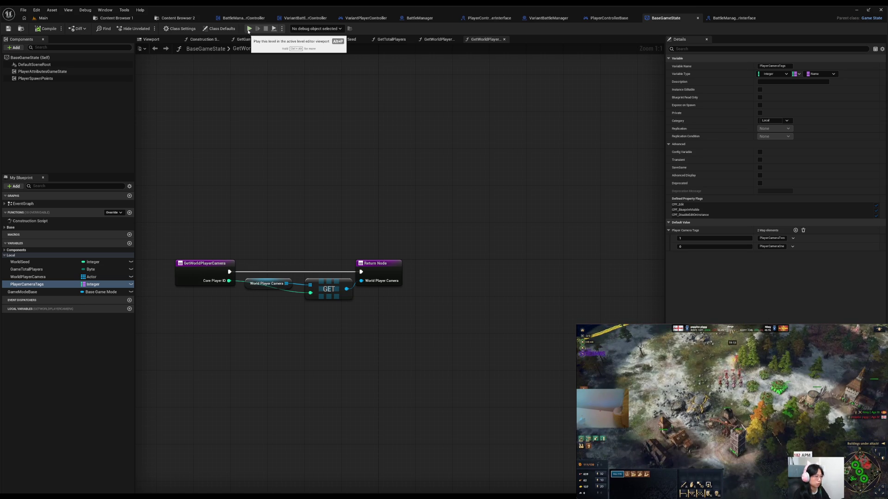
Run a multiplayer play test, moving the character across the ground, then stop it
left_click(249, 29)
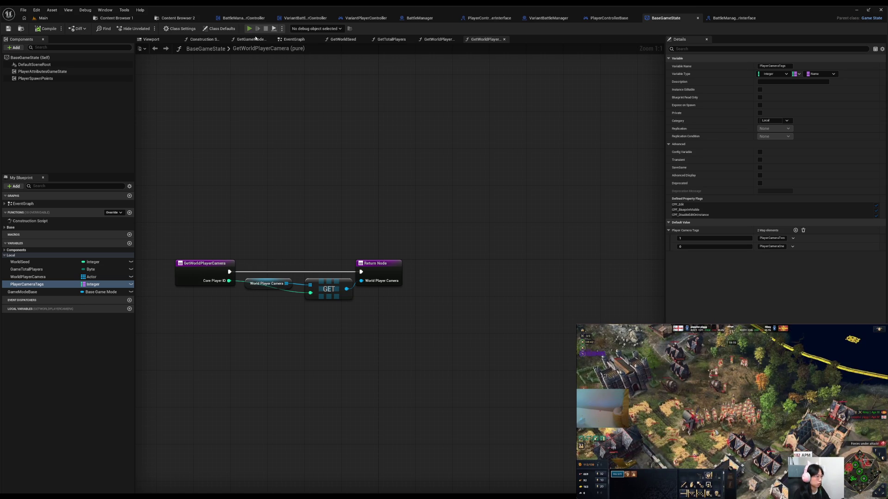
left_click(553, 256)
left_click(564, 268)
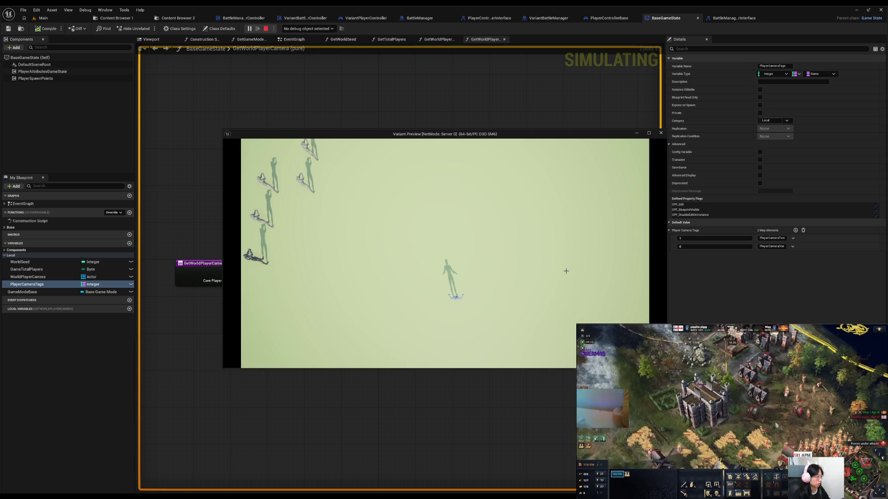
left_click(660, 133)
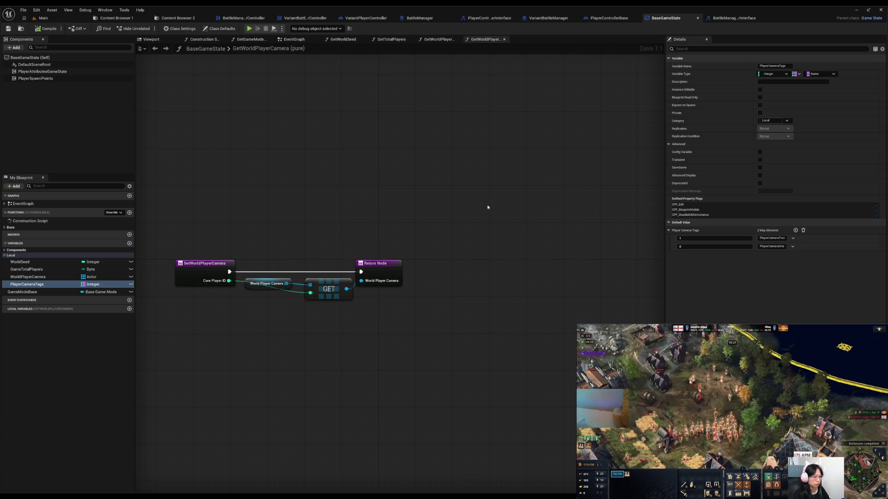
Run two more play tests, closing the runtime error log, then return to the BattleReady graph
left_click(249, 29)
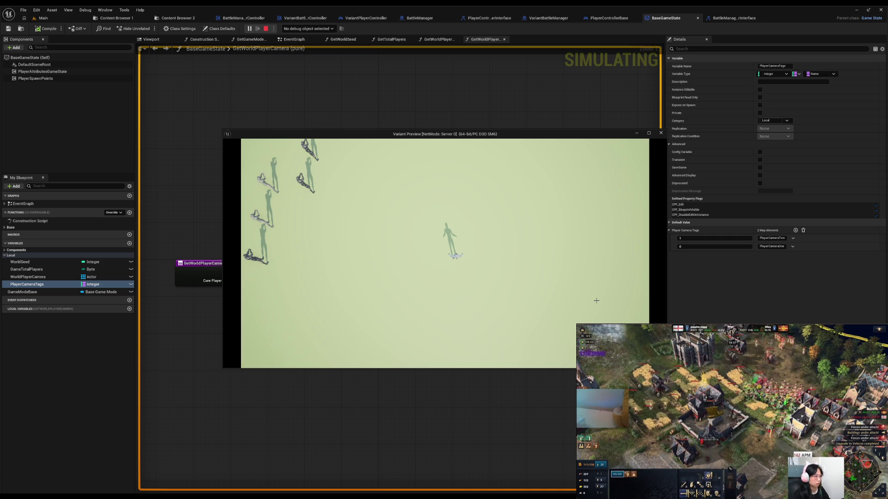
left_click(661, 133)
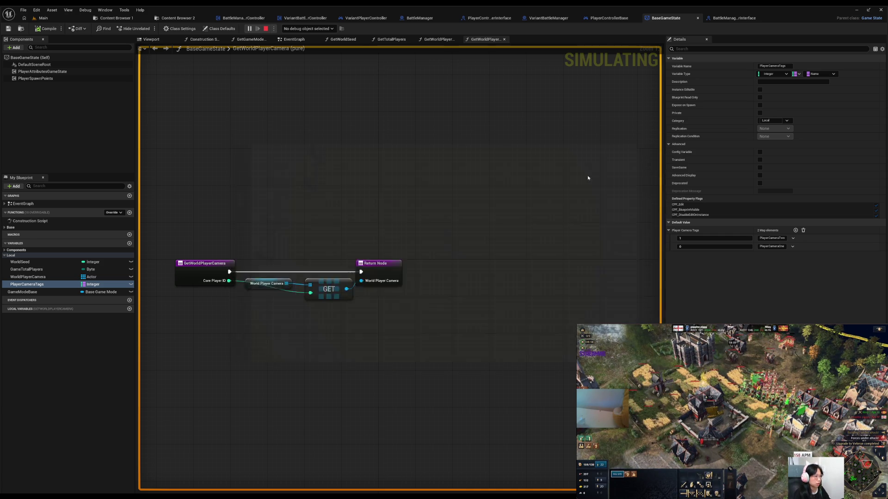
left_click(618, 166)
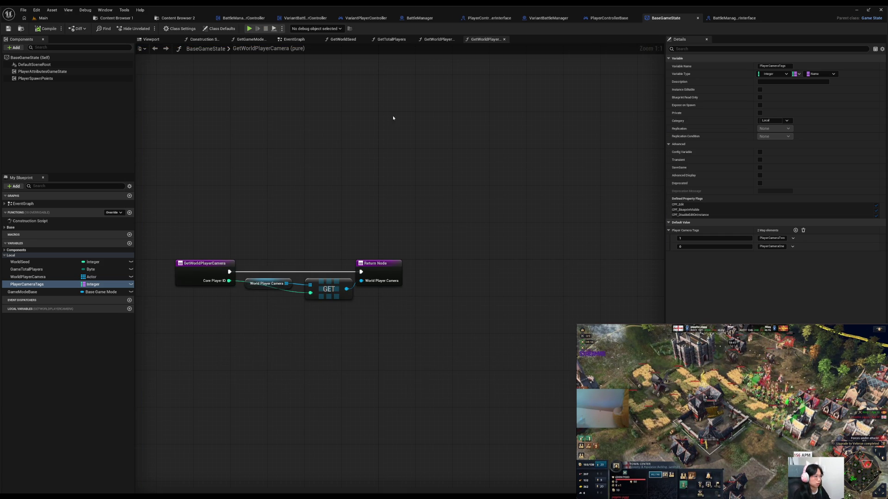
left_click(249, 29)
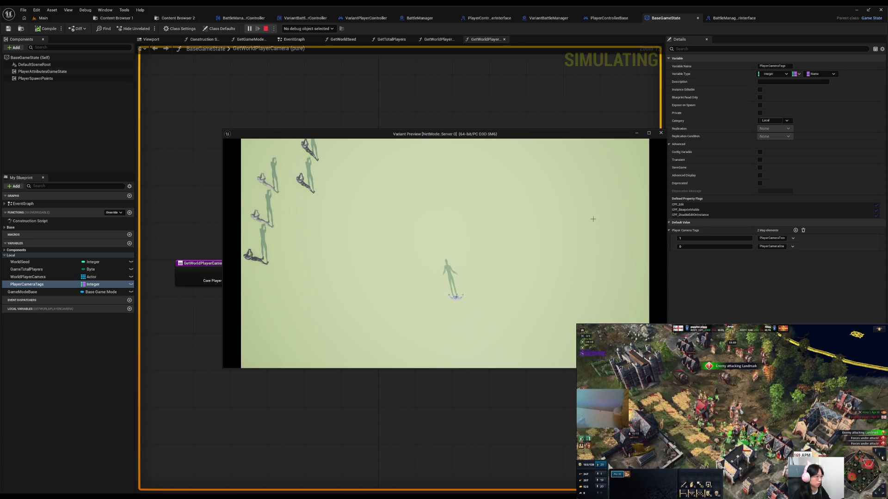
left_click(660, 133)
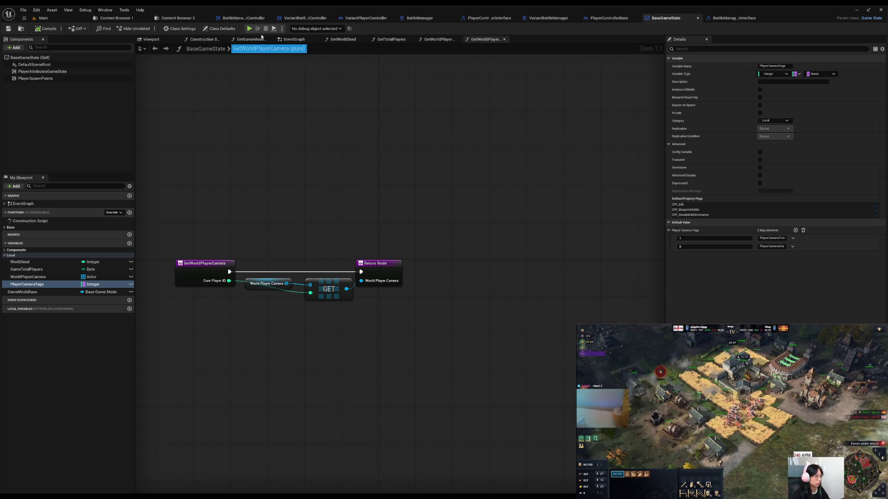
left_click(303, 18)
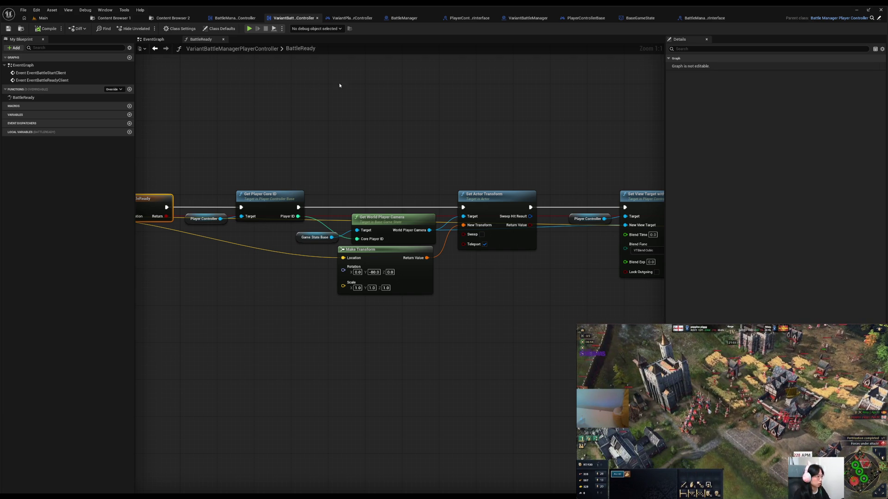
Close the second Variant DEBUG game window and the UnrealEditor.exe log console
left_click_drag(536, 124, 240, 156)
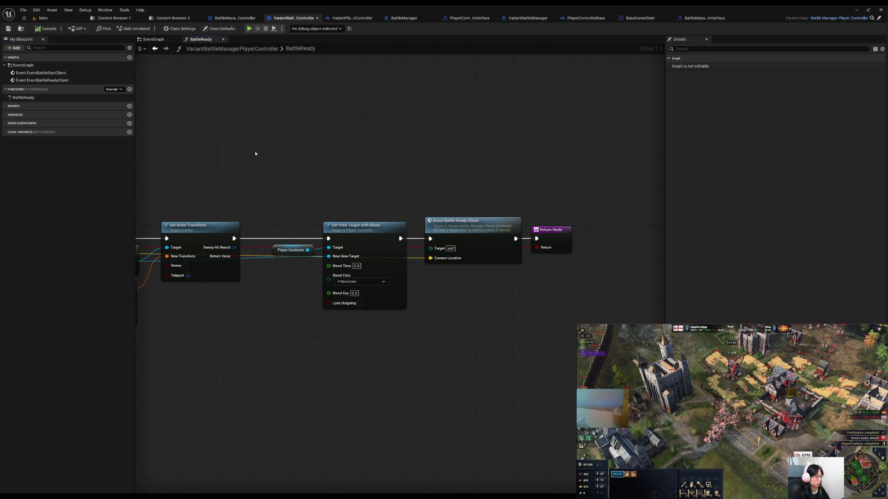
left_click_drag(265, 147, 390, 132)
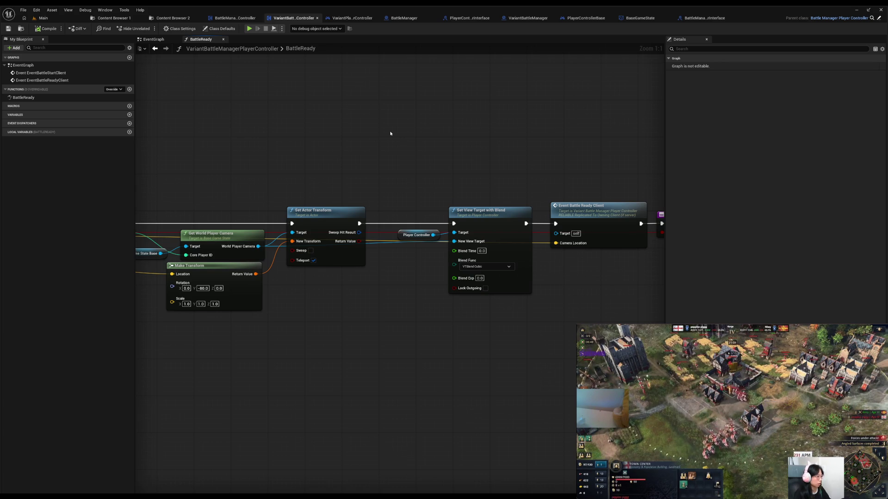
scroll(309, 141, "down", 1)
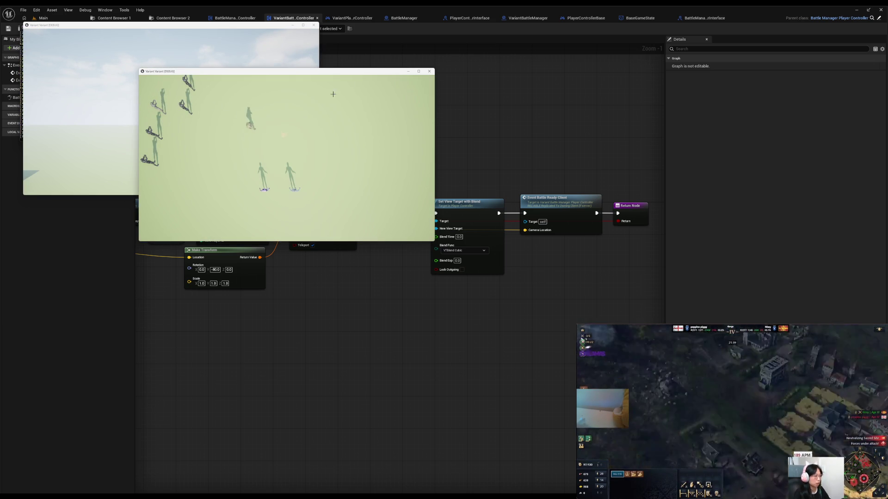
left_click(430, 71)
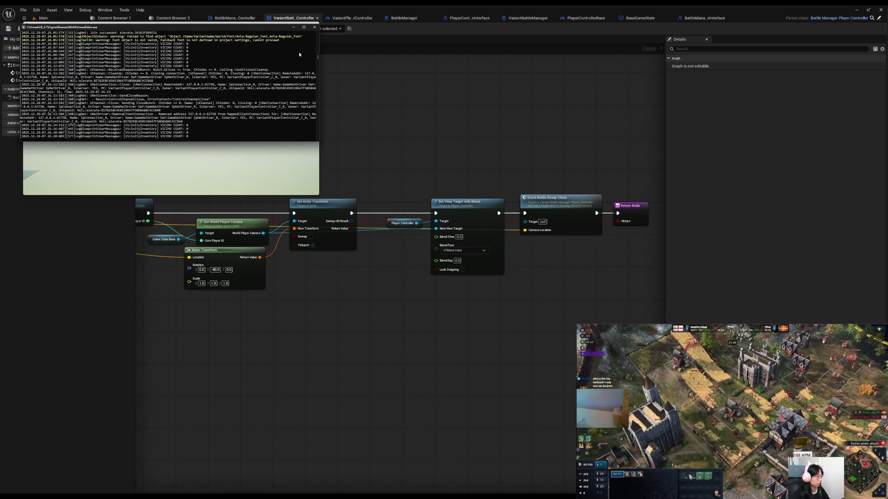
left_click(315, 27)
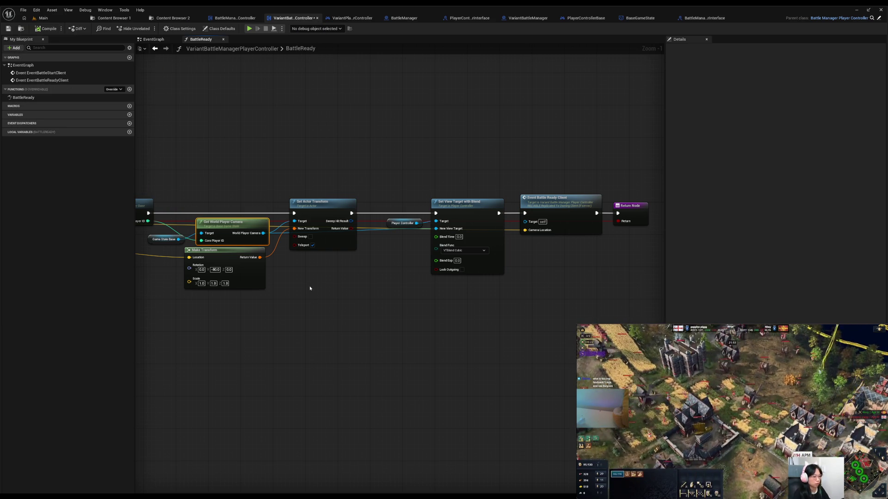
Cancel a 'print' node search in the BattleReady graph and save the unchanged controller blueprint
left_click_drag(303, 319, 416, 345)
left_click(418, 345)
left_click_drag(329, 341, 428, 382)
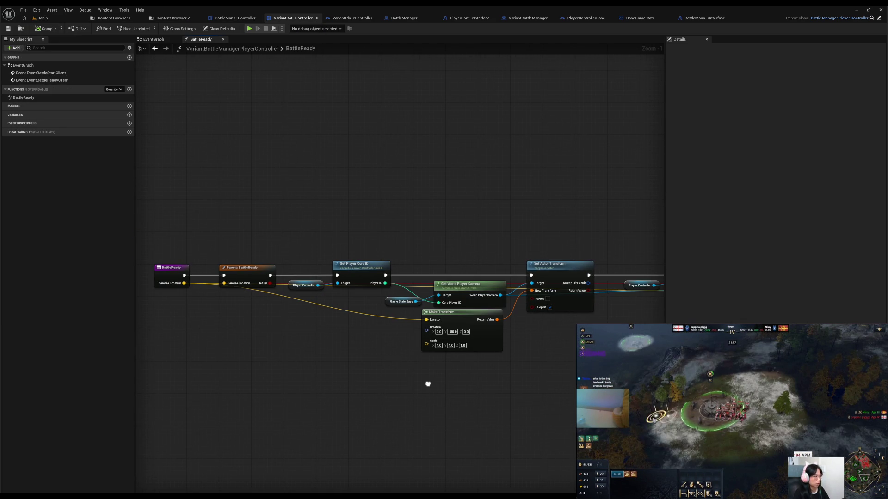
right_click(428, 215)
type("print")
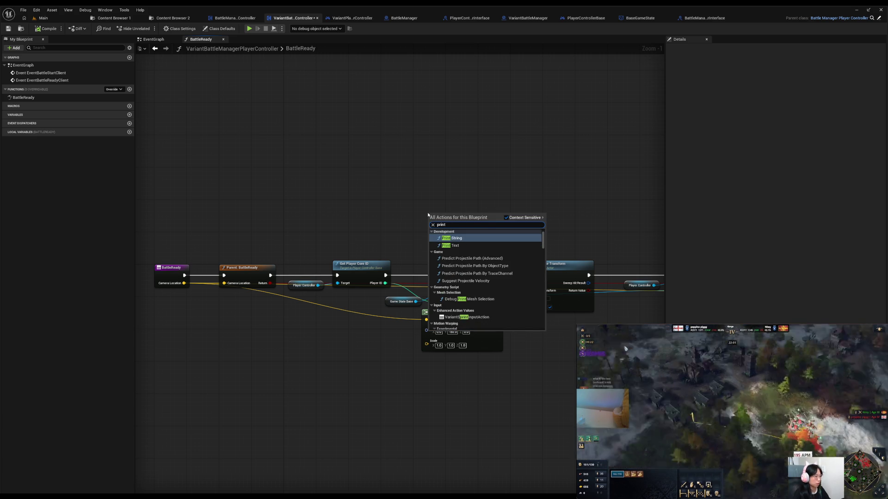
key("Escape")
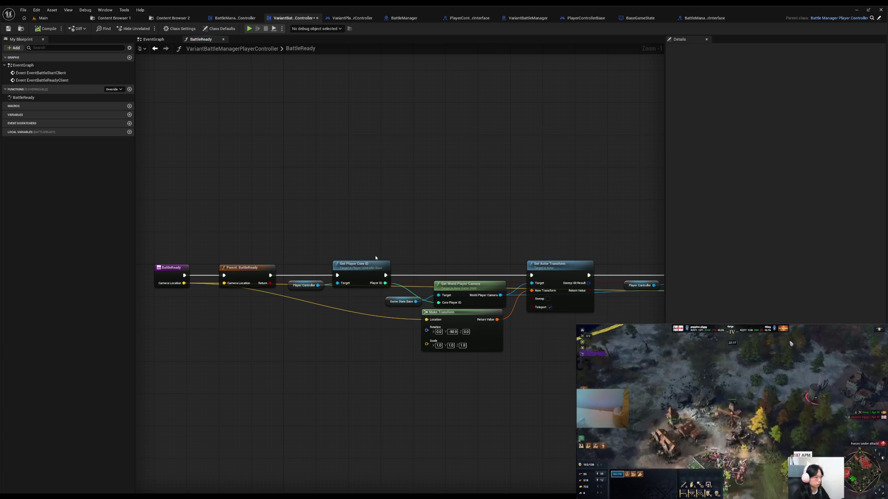
key("ctrl+s")
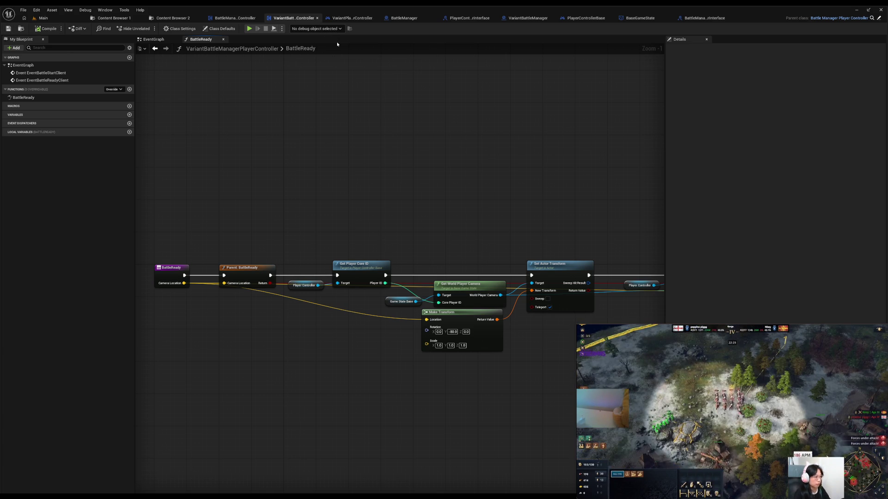
Switch the variant controller from its BattleReady graph to the EventGraph's battle event nodes
left_click(249, 19)
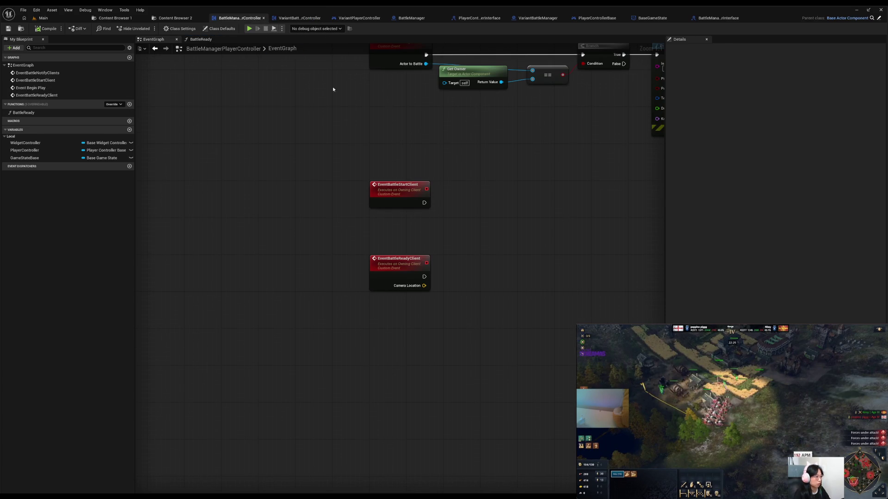
left_click_drag(377, 270, 376, 266)
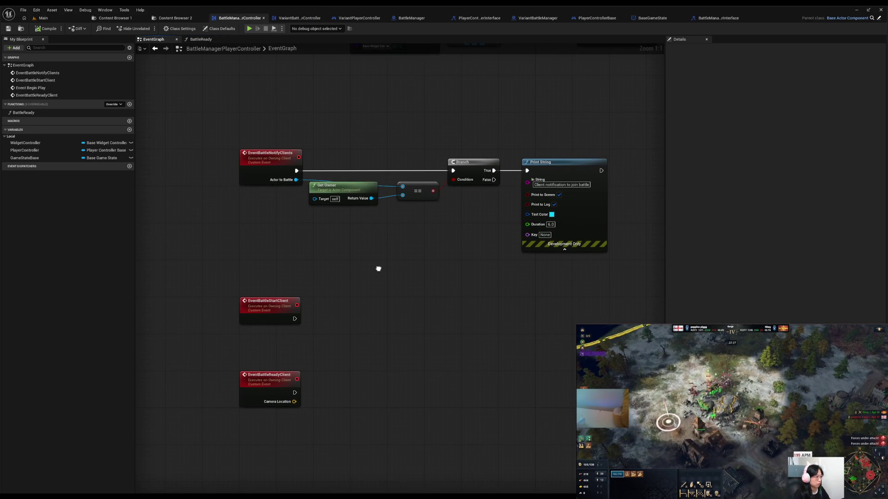
left_click(296, 18)
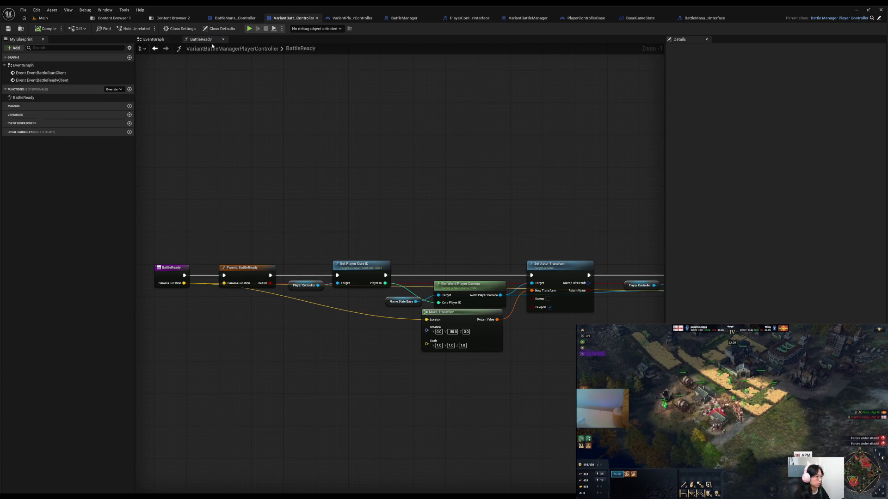
left_click(153, 40)
left_click_drag(357, 195, 270, 202)
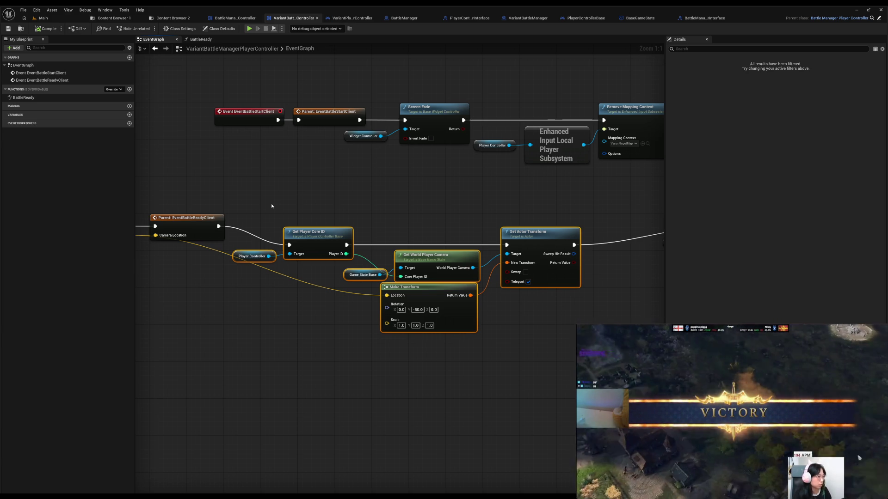
Move the Get Player Core ID to Set Actor Transform node group up and right
left_click_drag(565, 210, 319, 202)
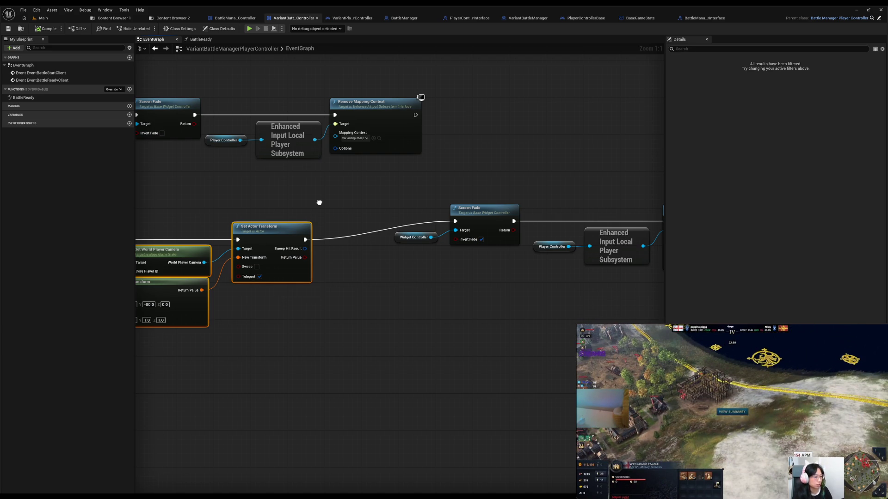
mouse_move(319, 203)
left_mouse_down()
mouse_move(541, 275)
mouse_move(409, 322)
mouse_move(564, 319)
mouse_move(453, 342)
mouse_move(531, 351)
left_mouse_up()
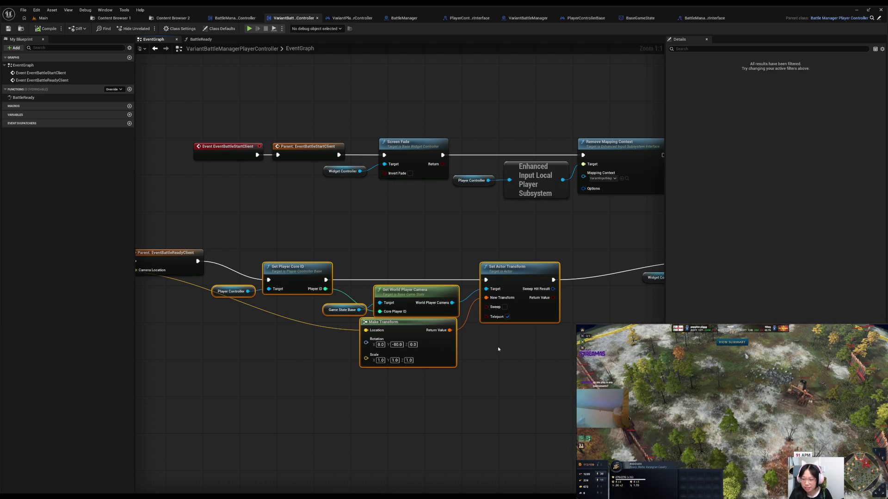
mouse_move(537, 316)
left_mouse_down()
mouse_move(561, 297)
mouse_move(425, 316)
mouse_move(433, 299)
mouse_move(411, 302)
mouse_move(444, 260)
left_mouse_up()
Add a Print String showing Set Actor Transform's Return Value for 20.0 seconds
type("print")
key("Return")
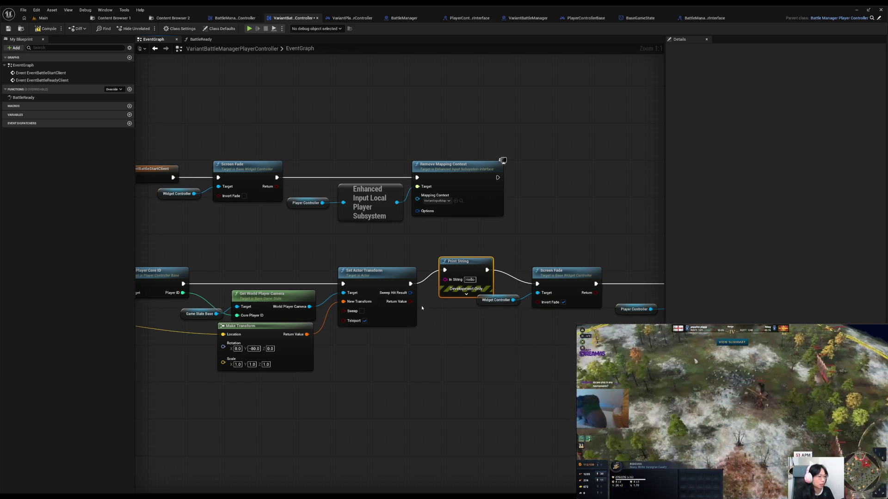
left_click(443, 295)
left_click_drag(411, 301, 445, 280)
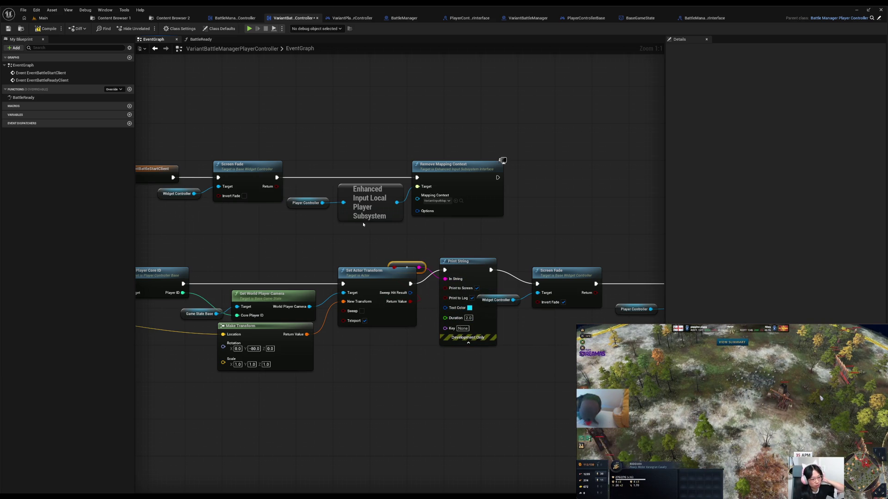
left_click(468, 318)
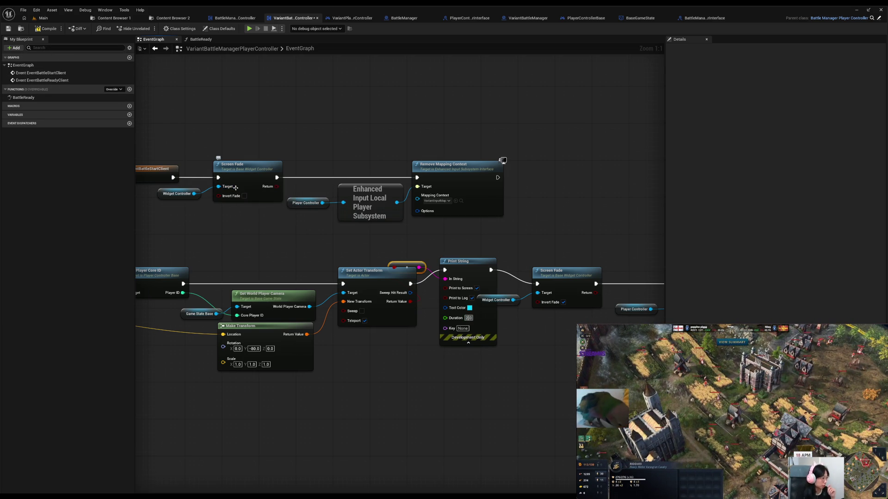
type("0")
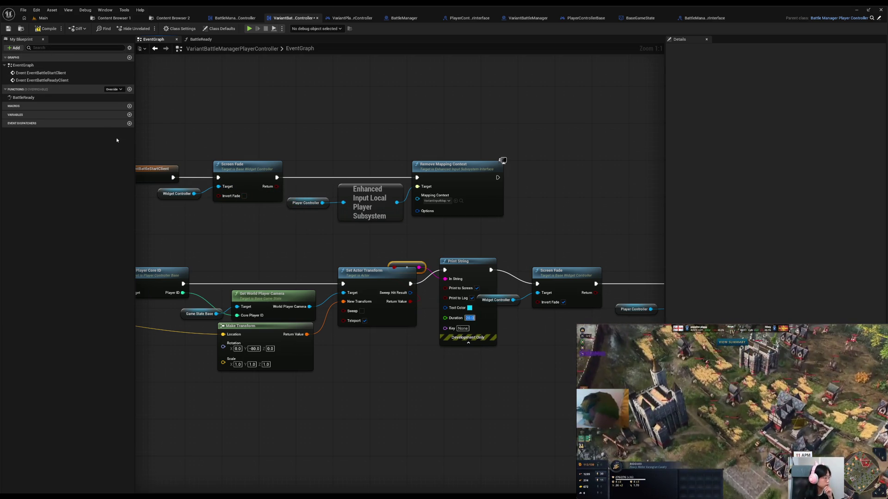
Compile and save the blueprint, then start a play-in-editor test
left_click(45, 29)
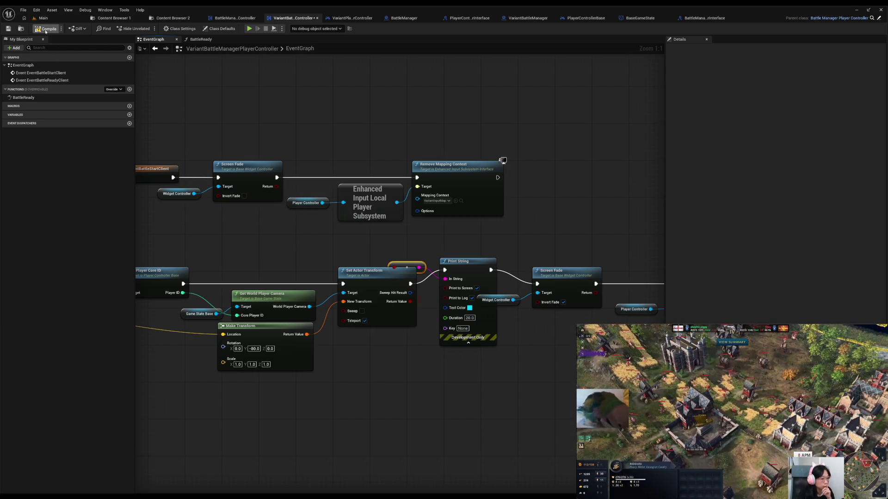
left_click(9, 29)
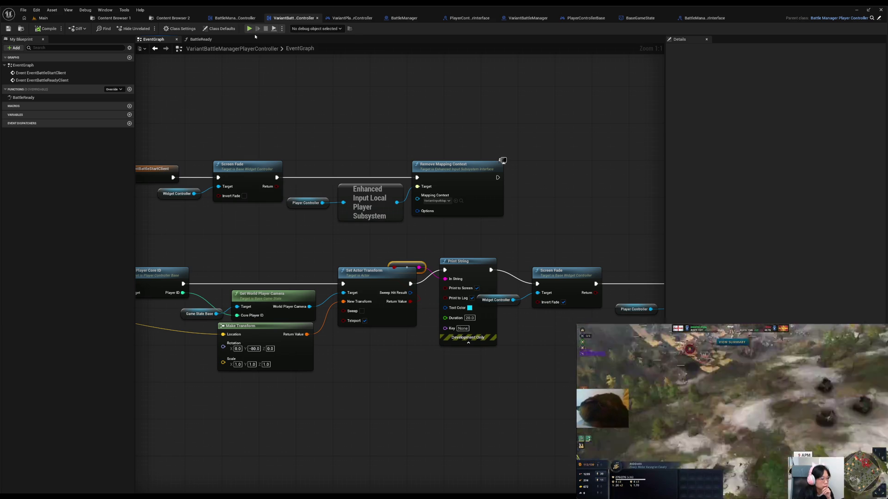
left_click(249, 28)
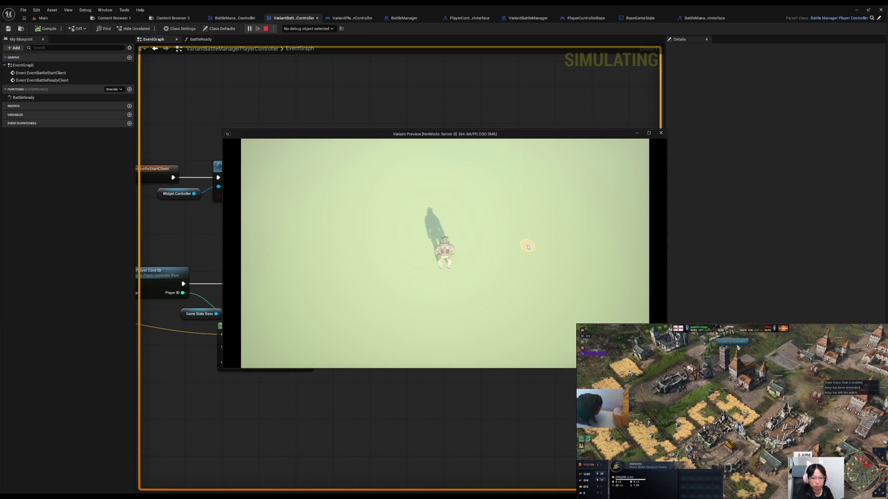
left_click(660, 133)
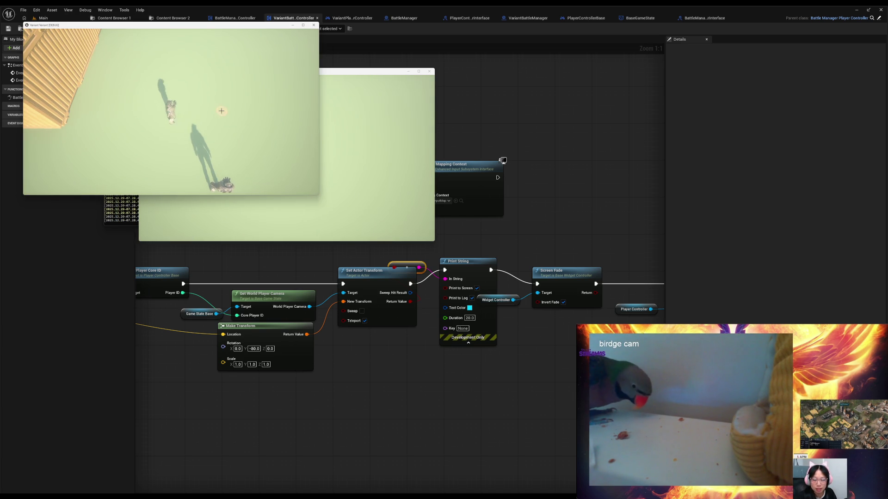
left_click(224, 148)
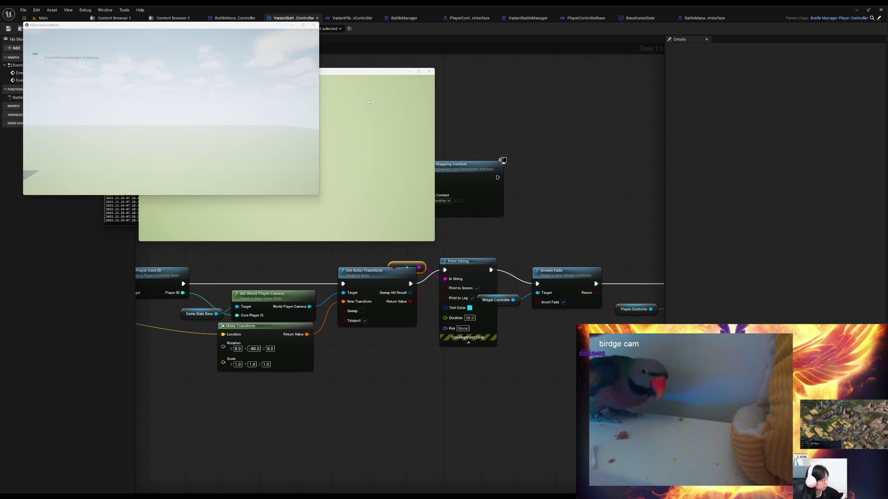
left_click(292, 26)
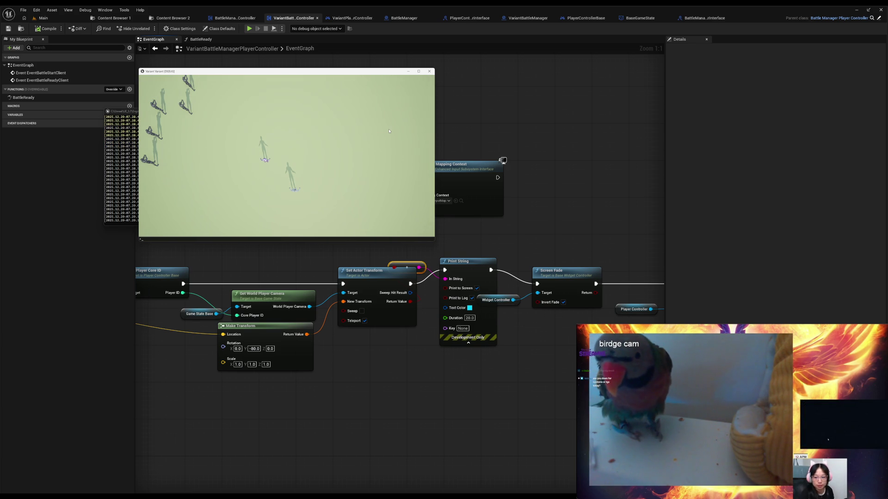
type("exit")
key("Return")
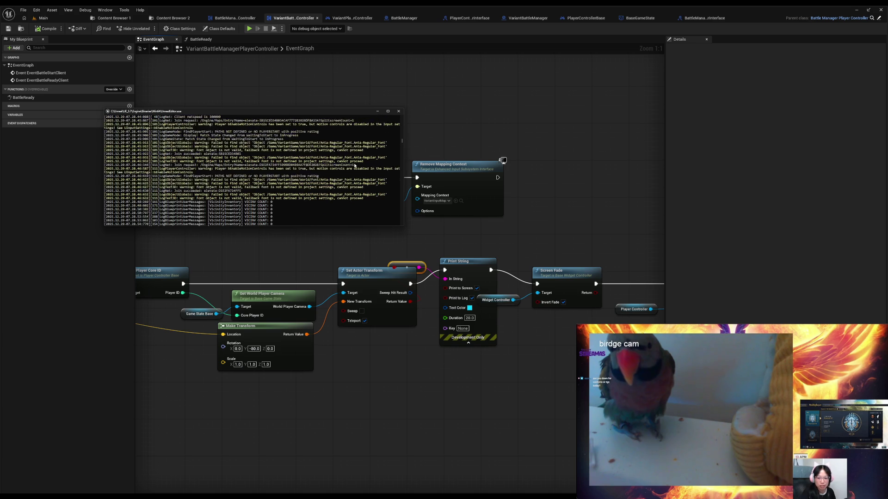
left_click(396, 112)
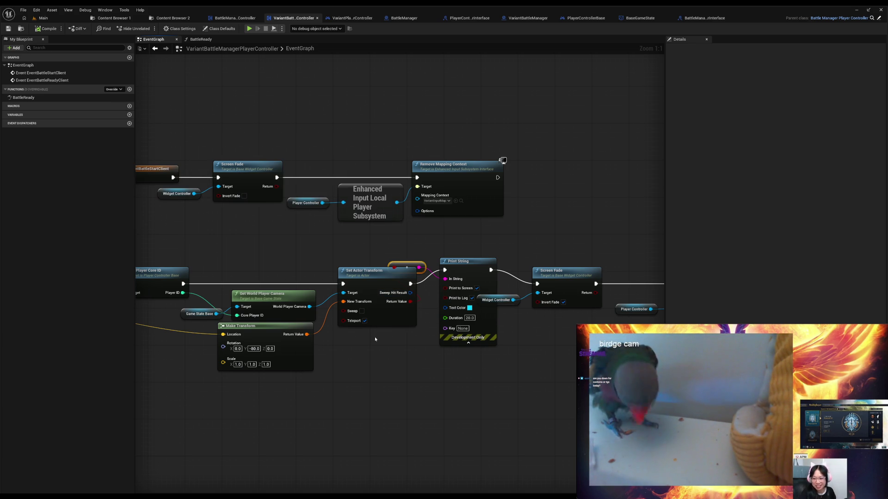
Delete the boolean-to-string conversion node and the Print String node
left_click_drag(357, 353, 425, 350)
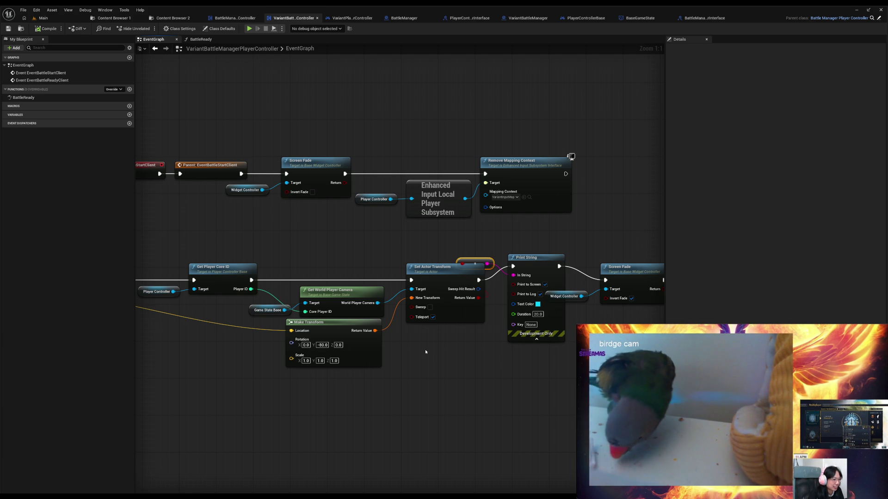
left_click_drag(490, 259, 483, 241)
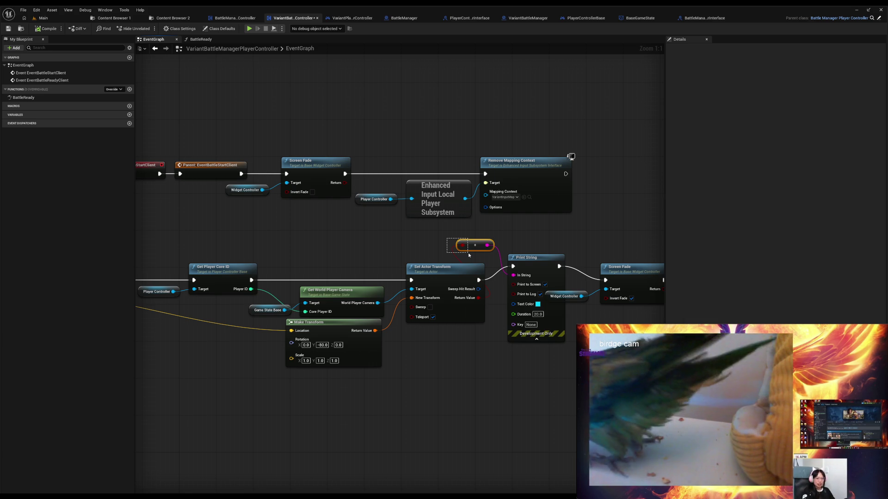
key("Delete")
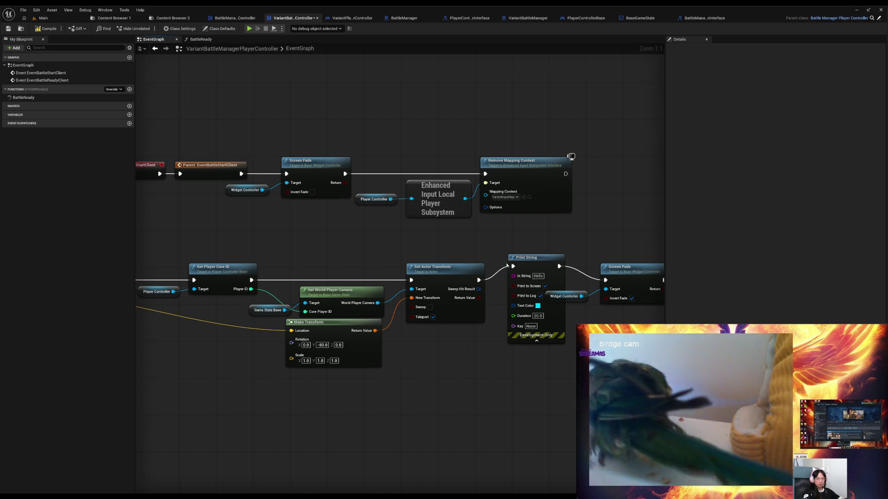
left_click_drag(534, 242, 533, 286)
key("Delete")
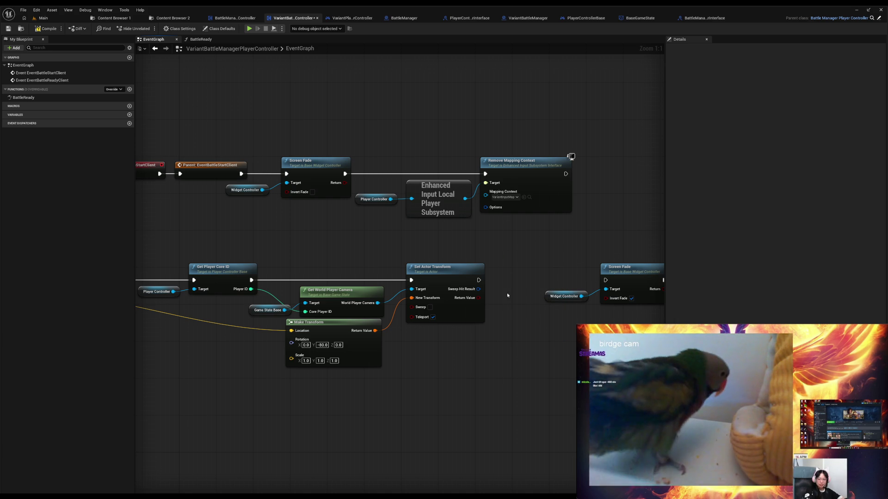
Wire Set Actor Transform's exec output directly into Screen Fade
left_click_drag(478, 280, 605, 280)
mouse_move(517, 255)
left_mouse_down()
mouse_move(326, 238)
mouse_move(584, 261)
left_mouse_up()
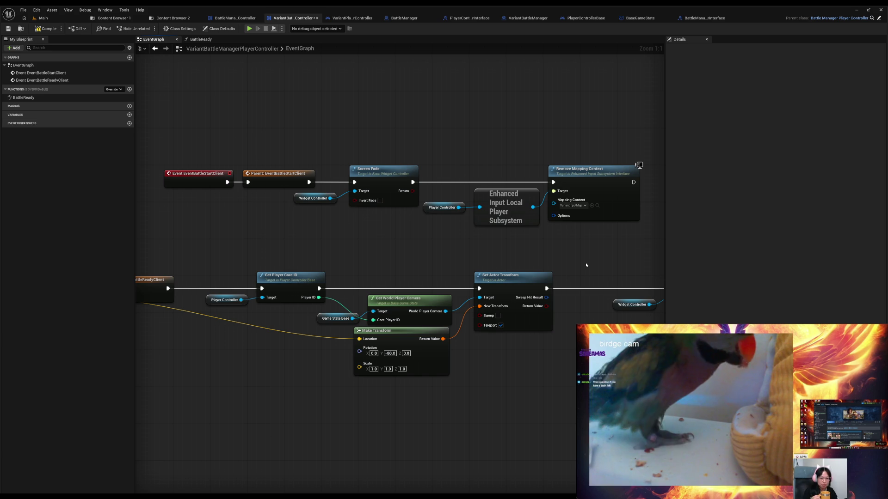
right_click(586, 265)
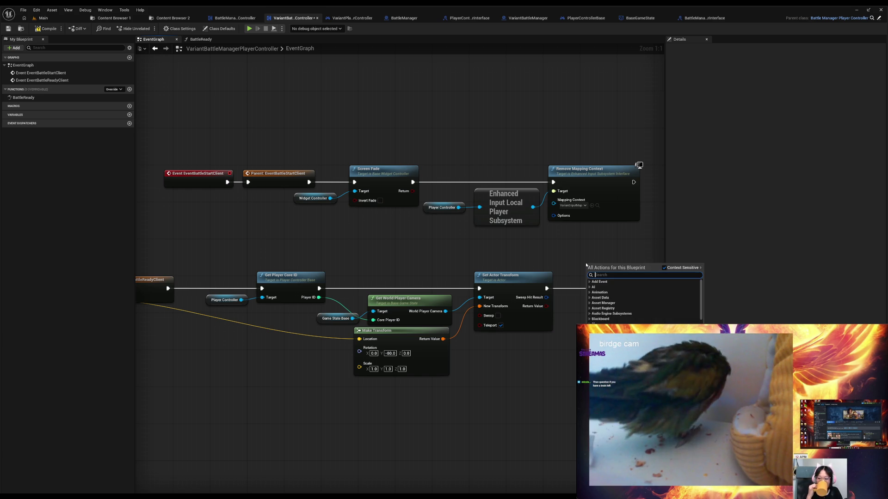
Add a Print String after Get Player Core ID showing World Player Camera's display name; compile and save
left_click(552, 261)
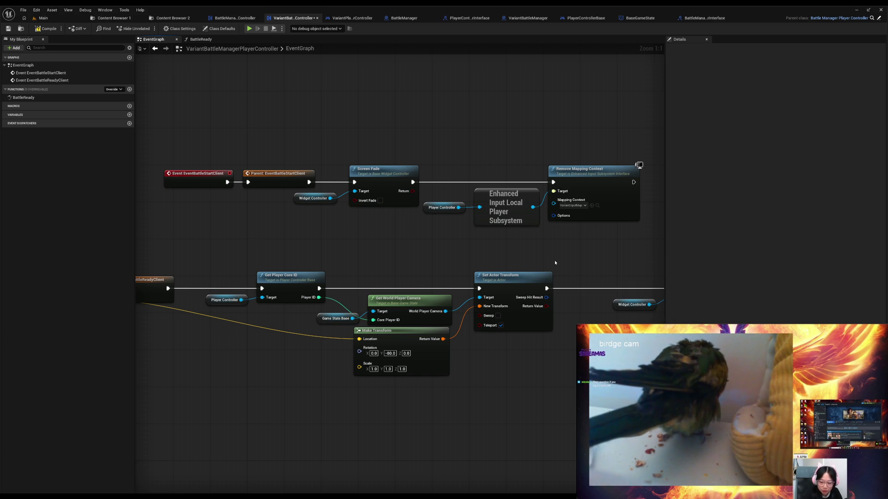
mouse_move(325, 290)
left_mouse_down()
mouse_move(350, 260)
mouse_move(427, 255)
mouse_move(431, 228)
left_mouse_up()
left_click(426, 273)
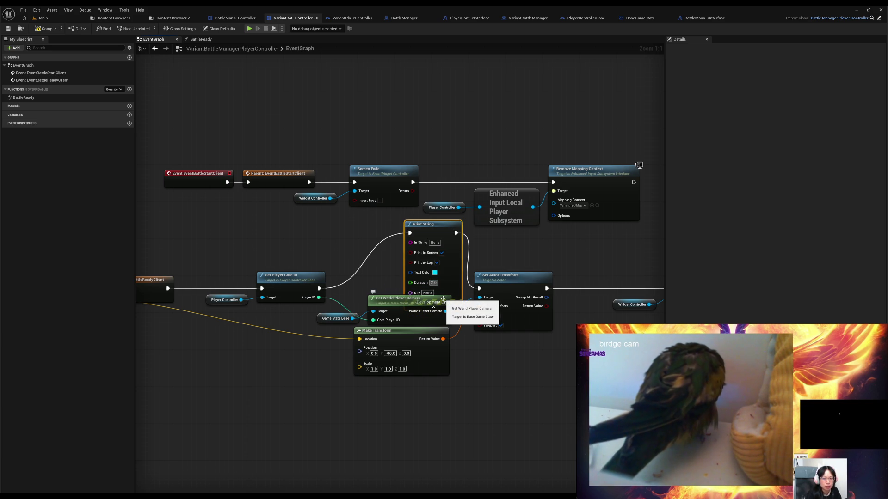
left_click_drag(446, 311, 410, 241)
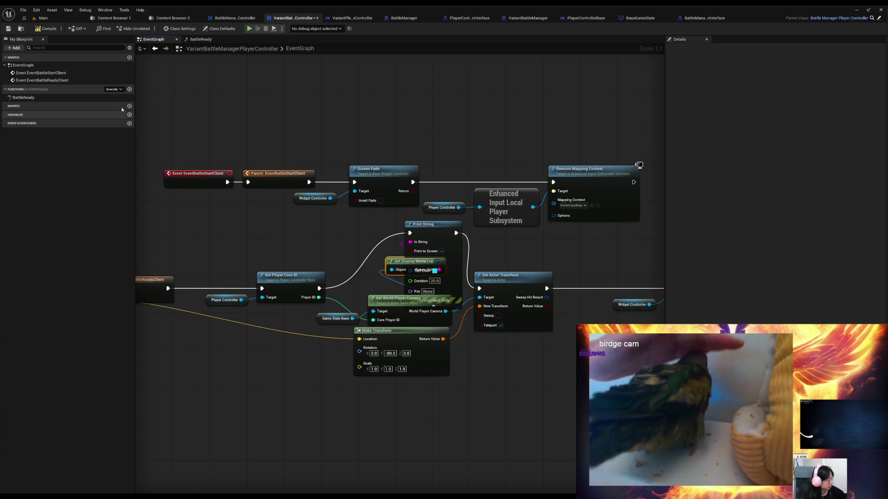
left_click(46, 29)
left_click(9, 29)
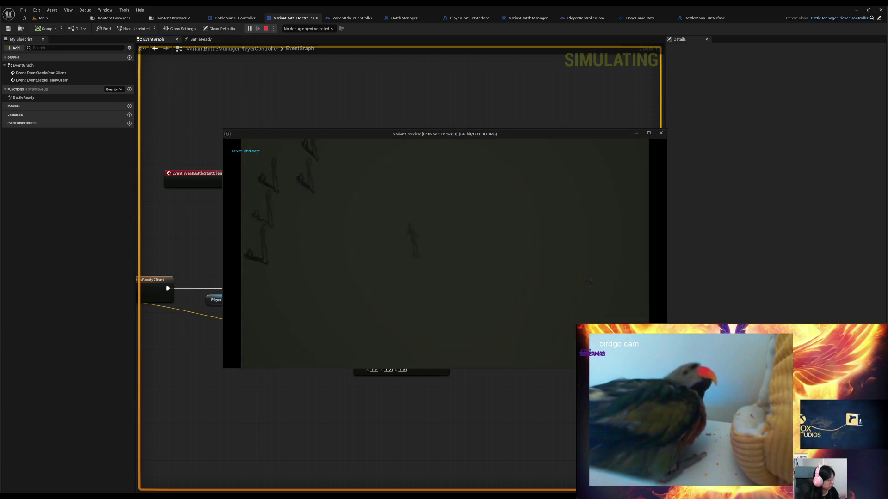
Move the first game window lower and walk the characters to several spots on the map
left_click(660, 133)
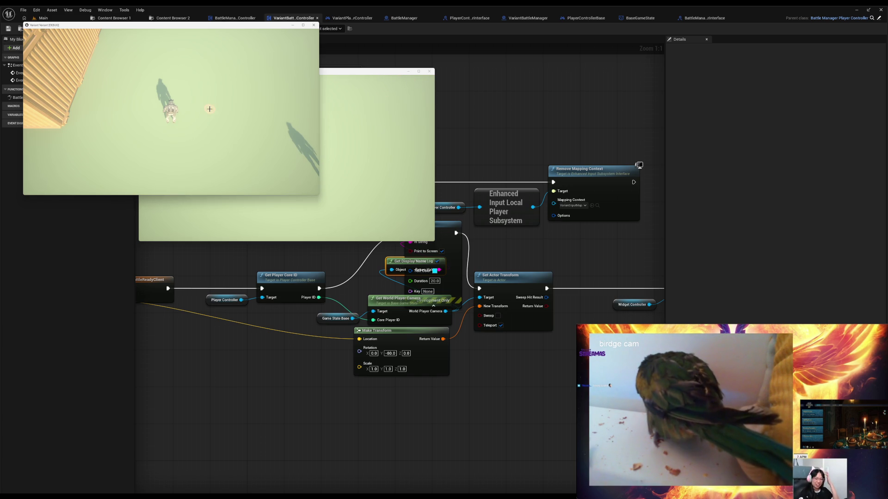
mouse_move(166, 30)
left_mouse_down()
mouse_move(198, 233)
mouse_move(283, 280)
left_mouse_up()
left_click(314, 157)
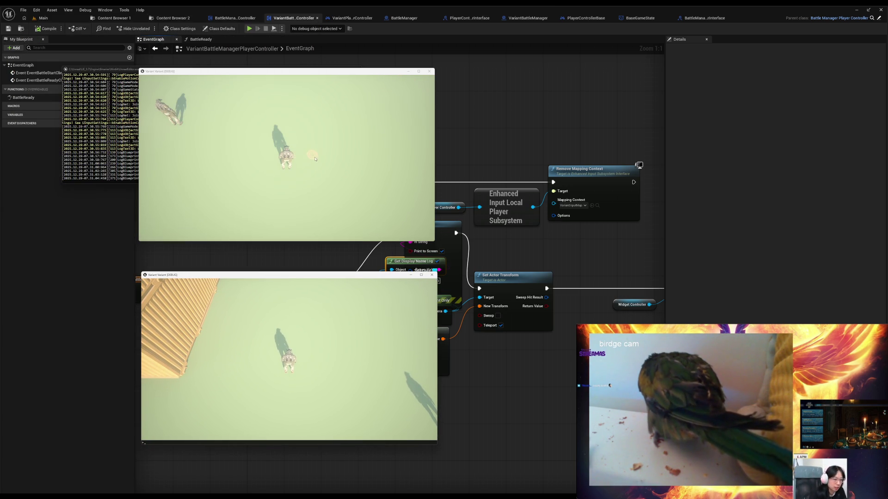
left_click(331, 169)
left_click(364, 183)
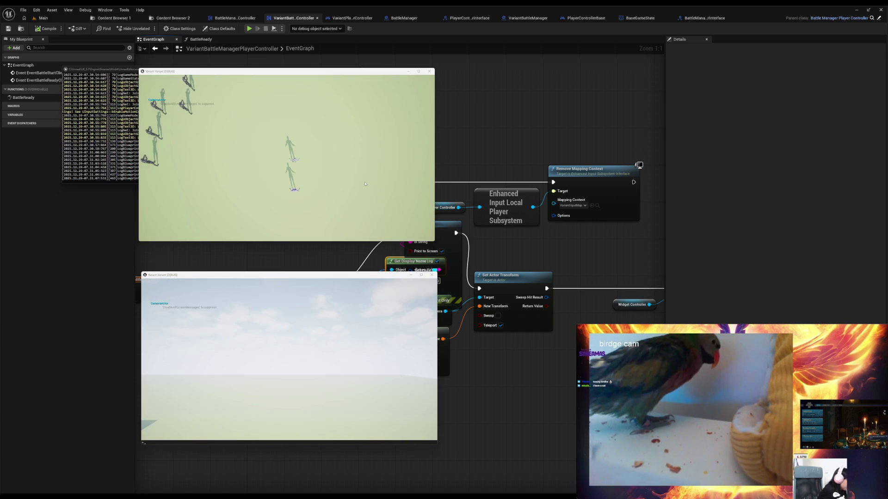
left_click(196, 117)
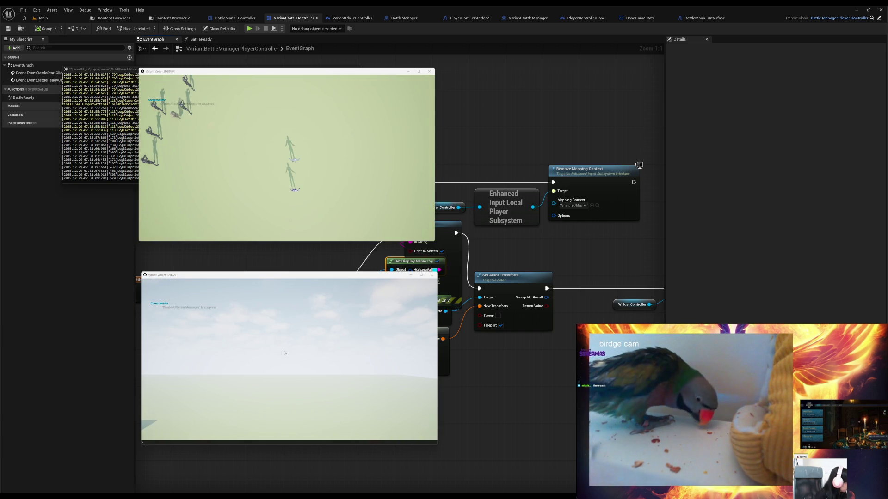
left_click(159, 127)
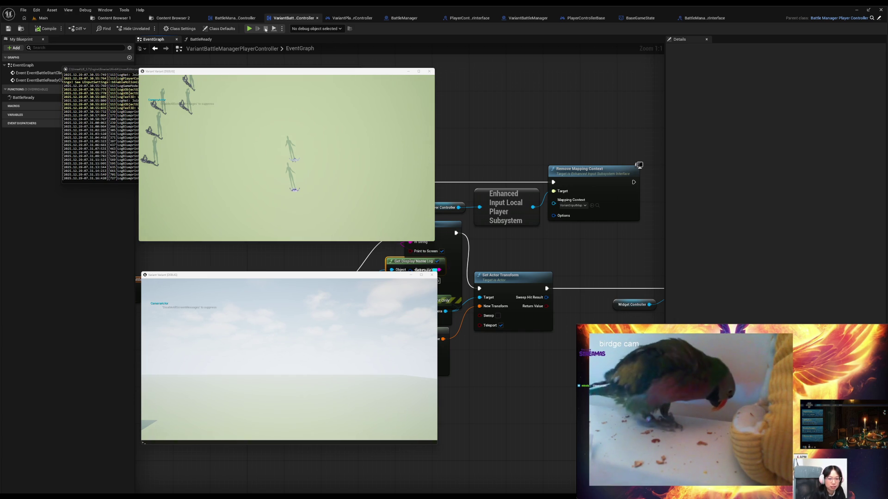
Review the full editor log, close it, and stop the multiplayer test session
left_click(95, 120)
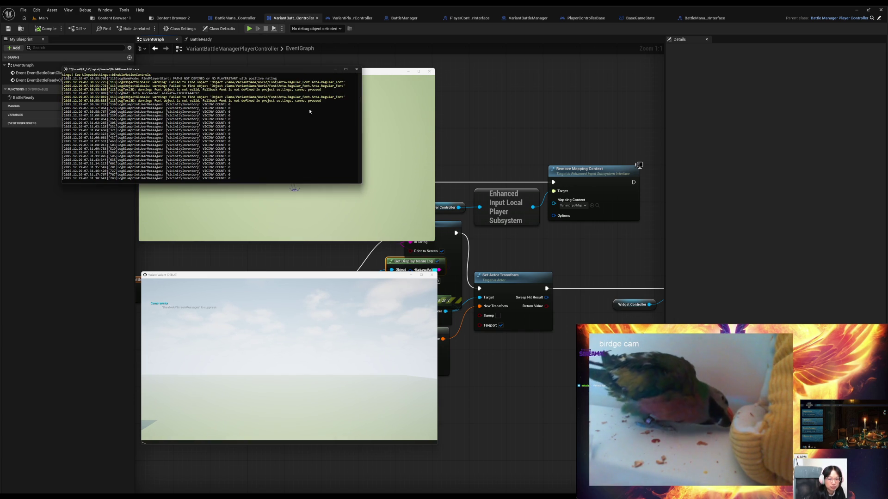
left_click(355, 70)
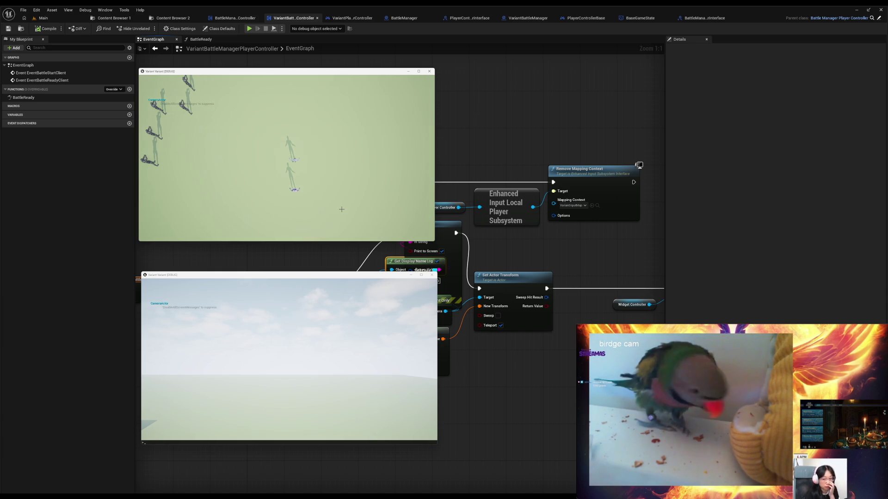
key("Escape")
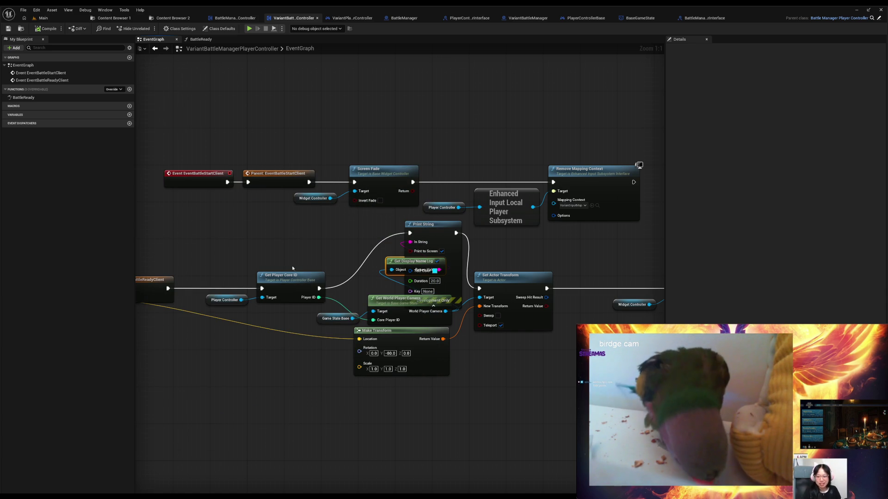
Nudge the event graph right and show the BattleManager folder's assets in Content Browser 1
left_click_drag(251, 245, 272, 242)
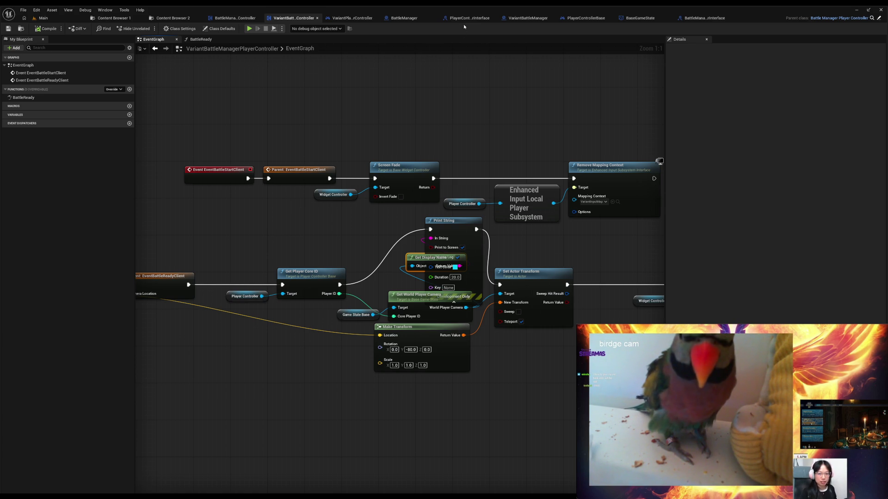
left_click(113, 18)
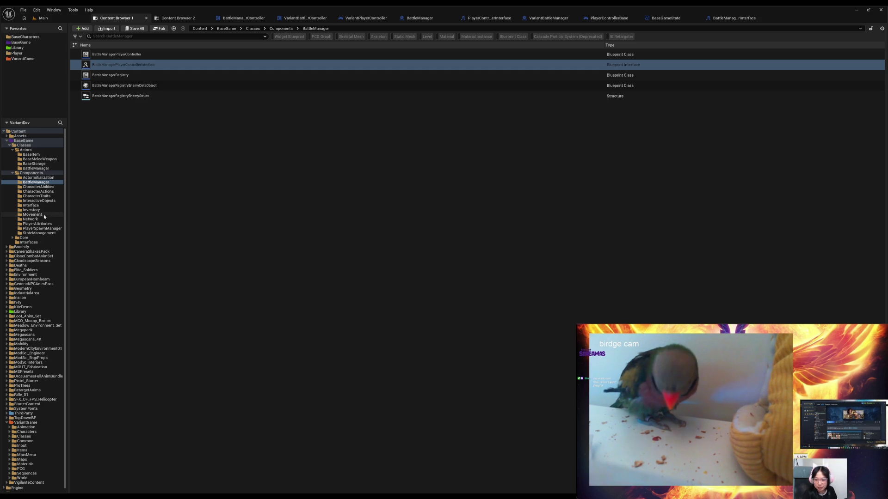
Browse Core > BaseCharacters, then return to BaseGameState's GetWorldPlayerCamera function graph
left_click(12, 237)
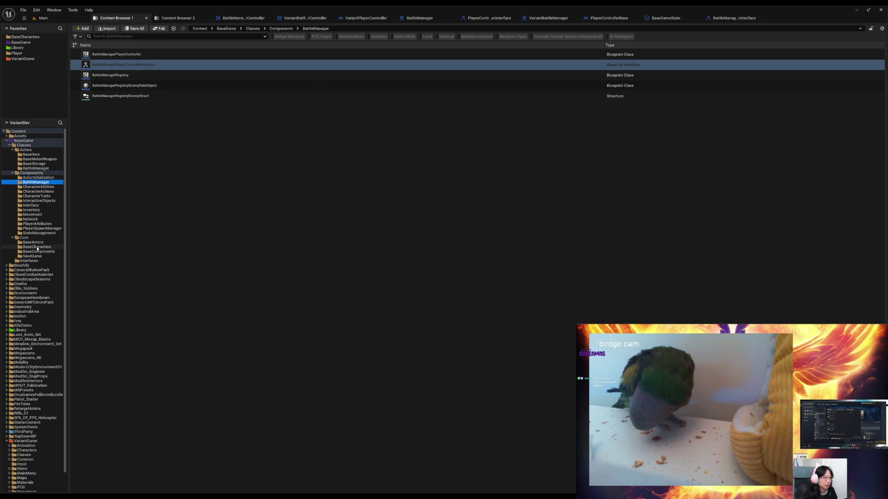
left_click(36, 247)
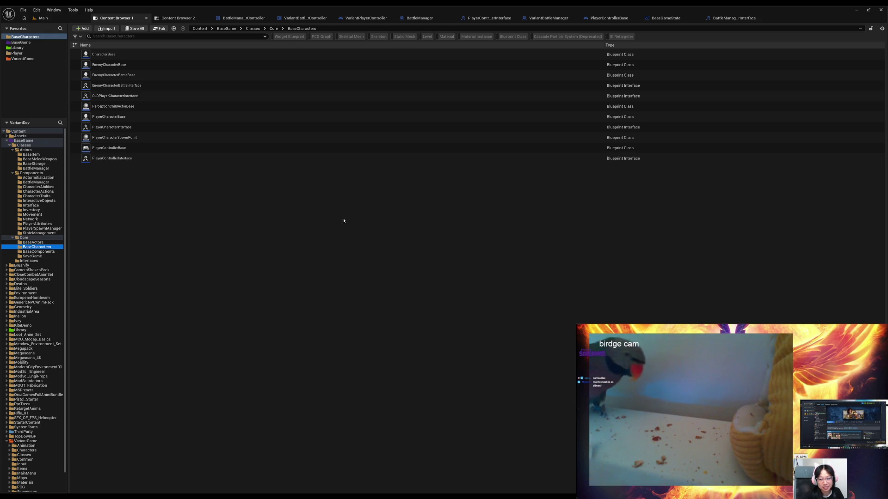
left_click(663, 19)
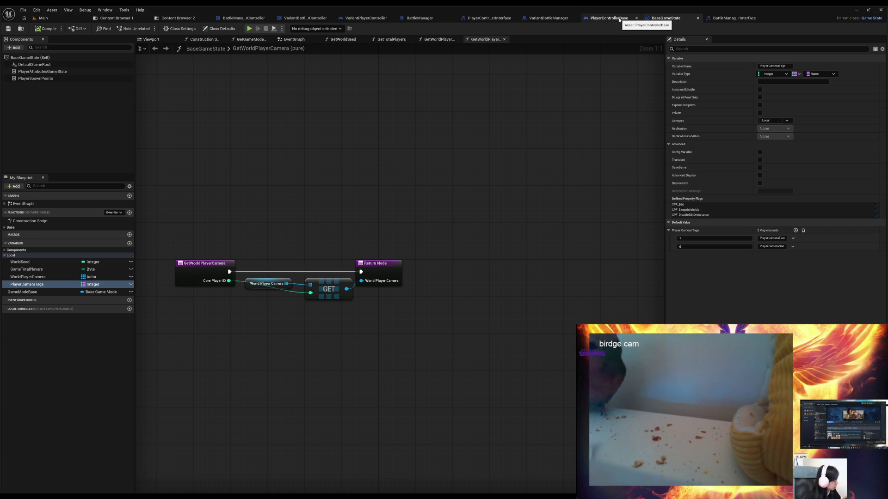
In PlayerControllerBase, expand the Base Game > Player Controller variables and select CorePlayerID
left_click(620, 20)
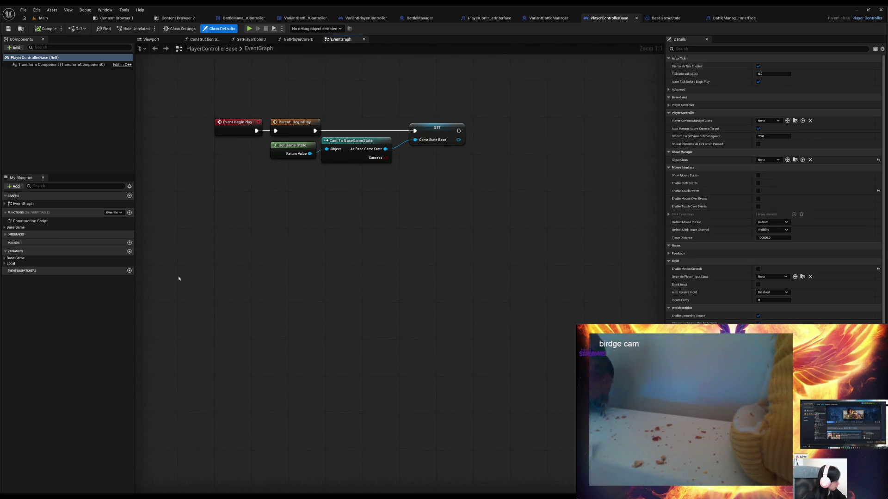
left_click(5, 229)
left_click(7, 233)
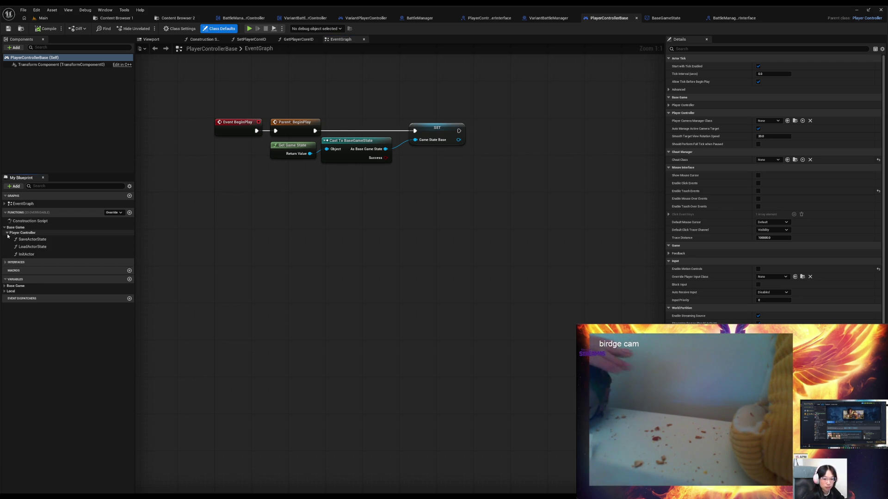
left_click(7, 233)
left_click(5, 227)
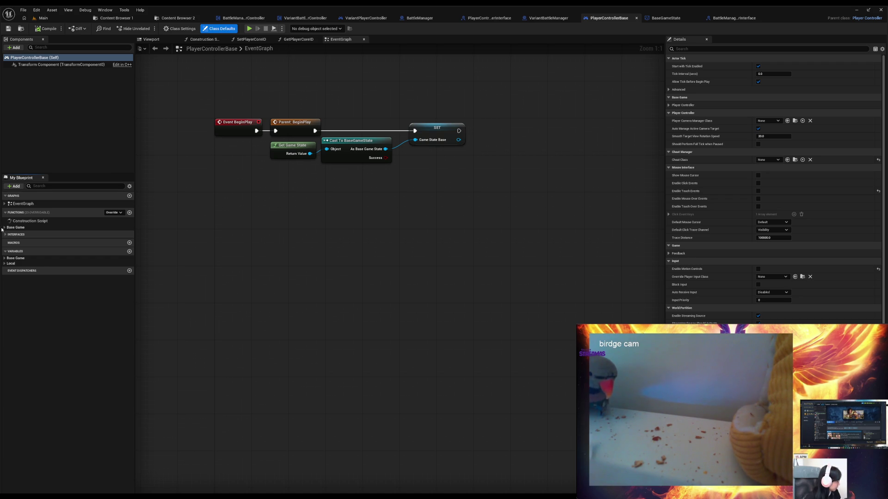
left_click(5, 264)
left_click(4, 258)
left_click(7, 264)
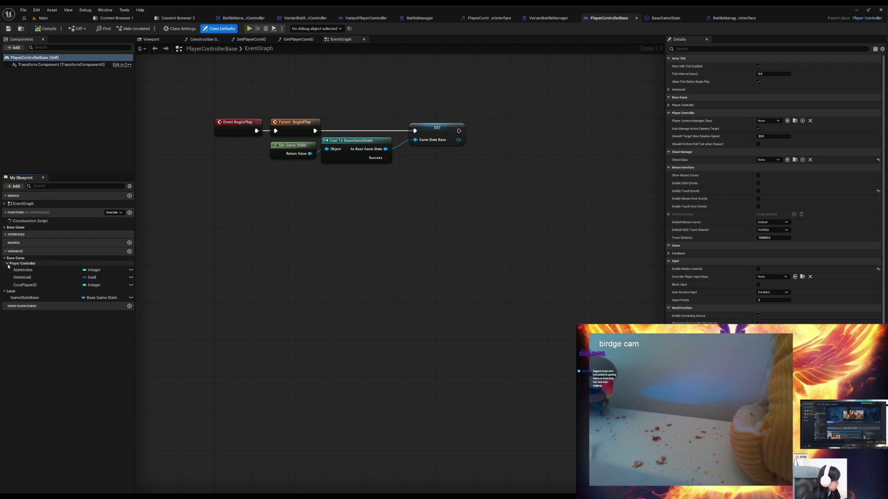
left_click(41, 283)
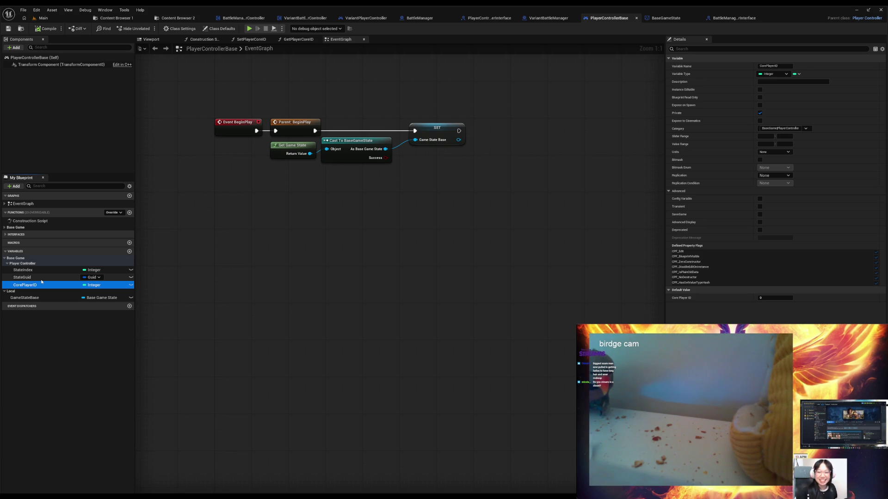
left_click(35, 272)
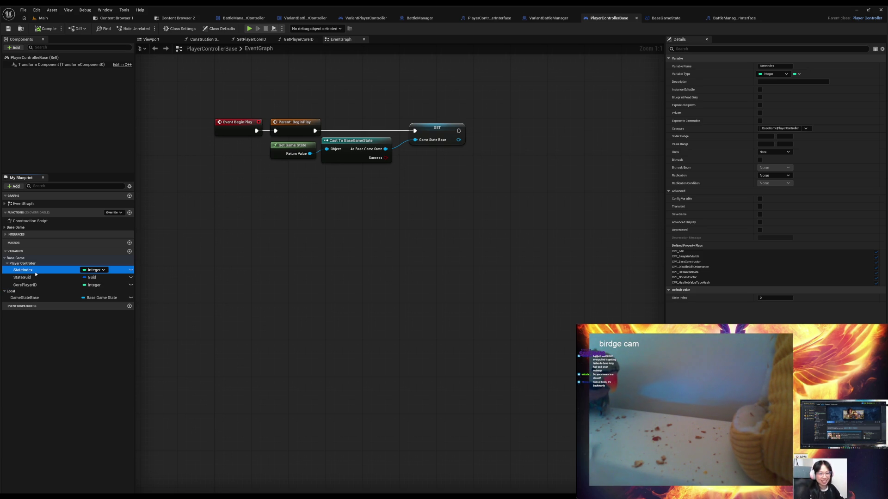
left_click(28, 277)
left_click(28, 285)
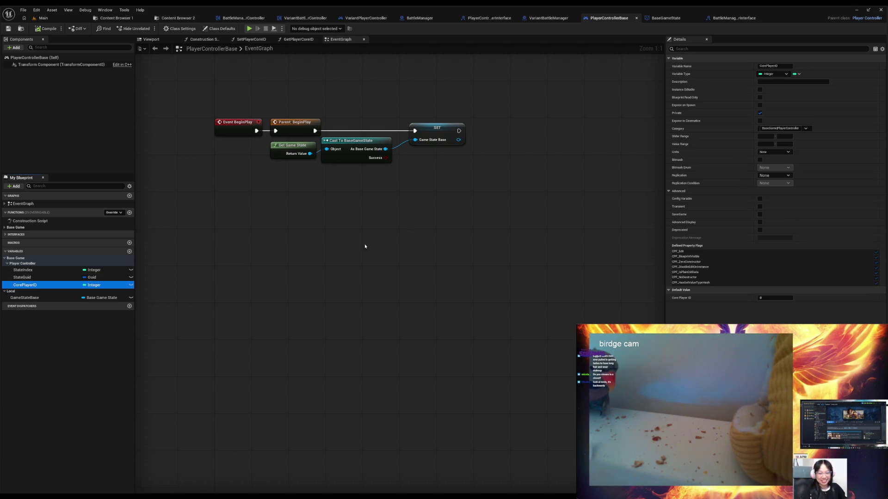
Make CorePlayerID Replicated with Owner Only condition and compile PlayerControllerBase
left_click(788, 175)
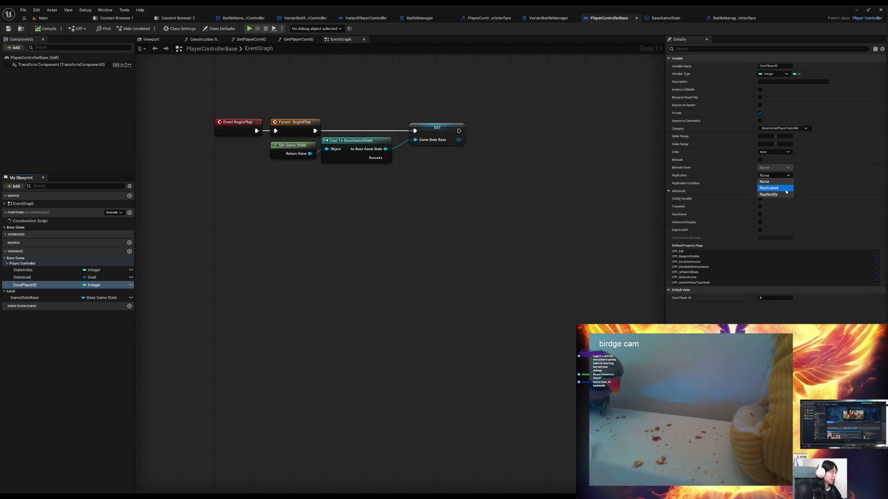
left_click(785, 189)
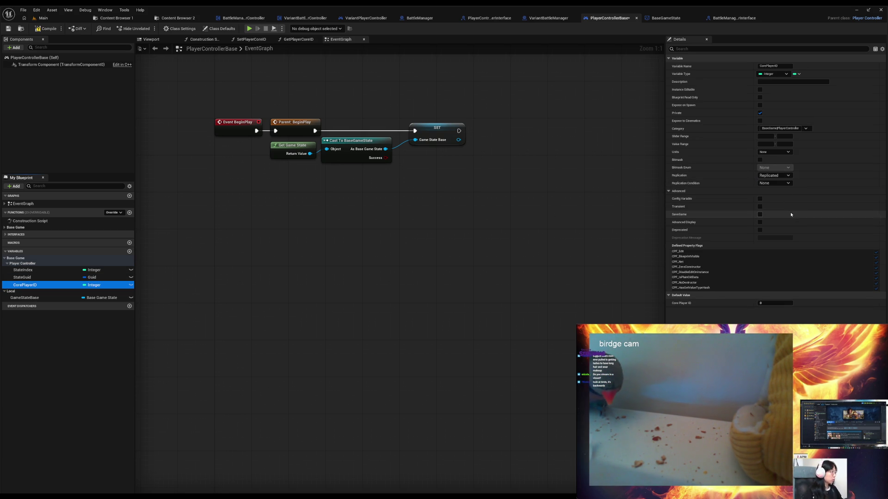
left_click(789, 184)
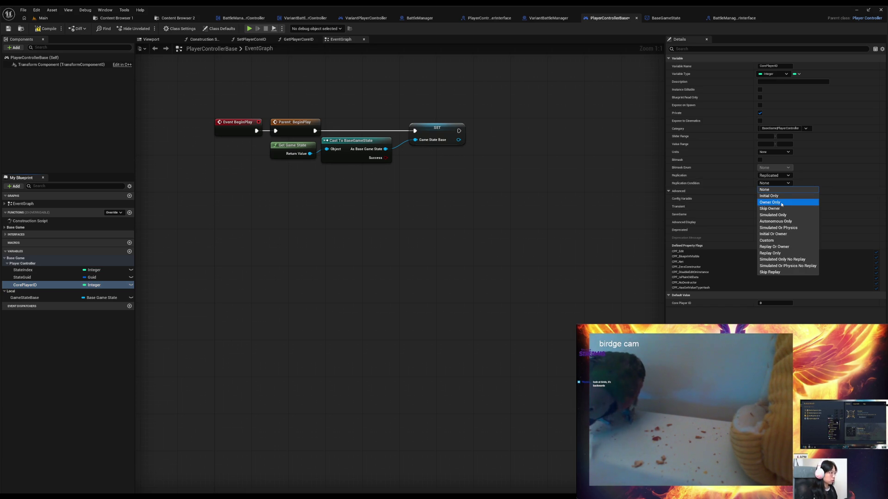
left_click(781, 204)
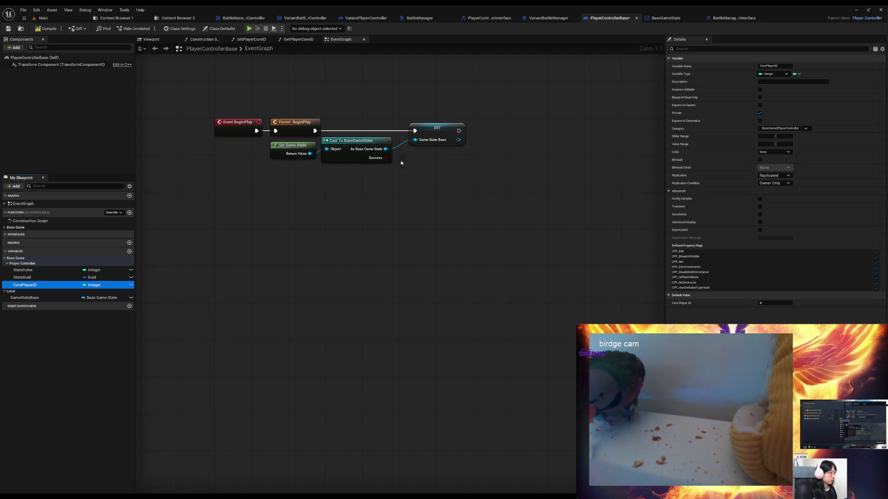
left_click(46, 28)
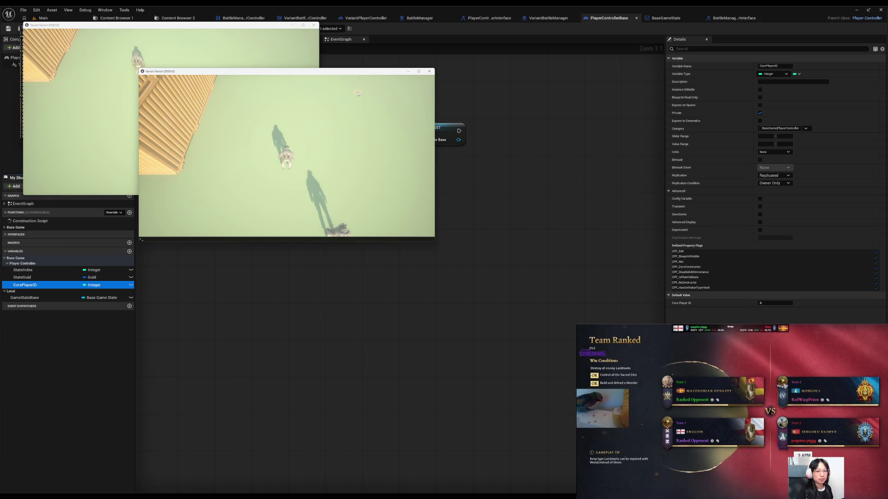
Reposition the second game window, move a character, open the in-game console, and check the editor log
mouse_move(357, 72)
left_mouse_down()
mouse_move(401, 163)
mouse_move(254, 211)
left_mouse_up()
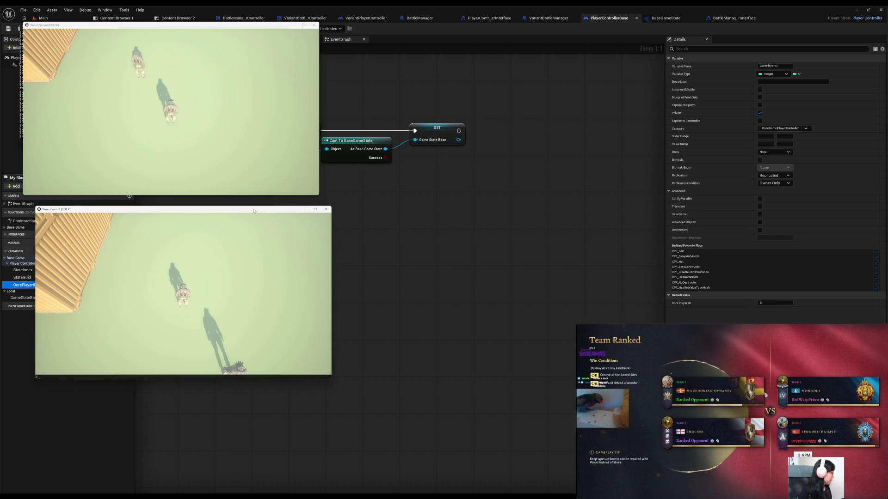
left_click(239, 262)
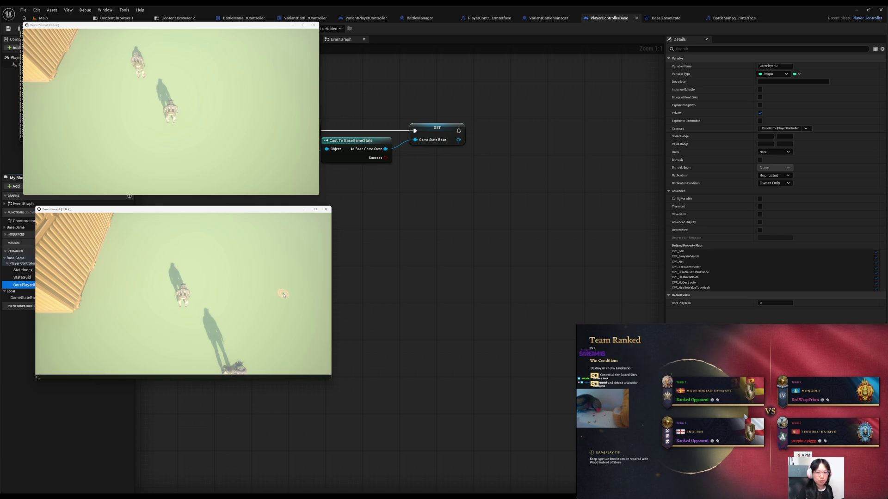
key("grave")
key("grave")
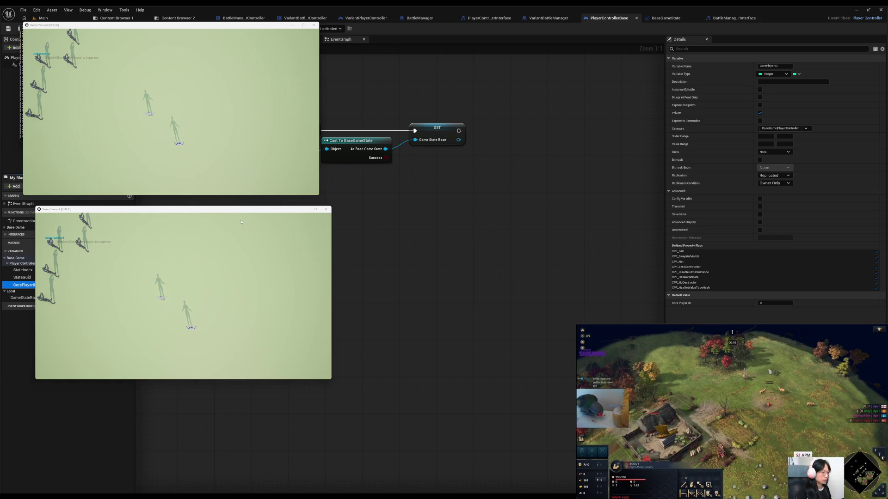
key("alt+Tab")
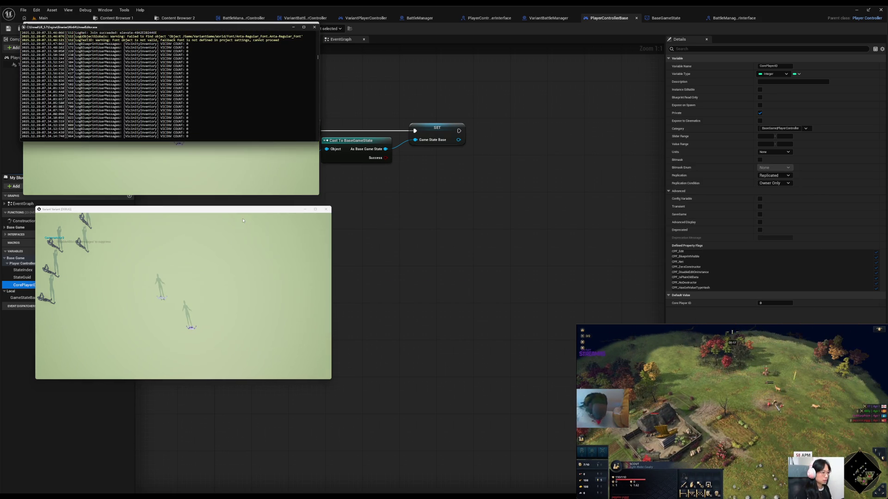
left_click(314, 27)
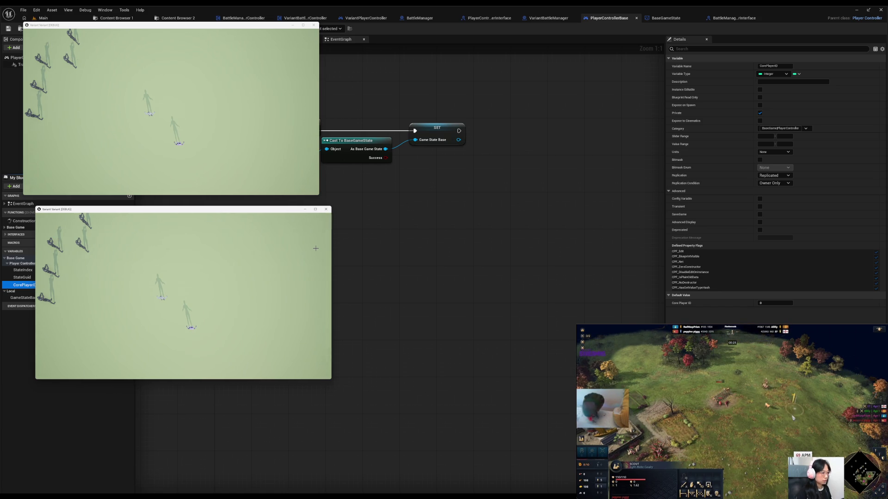
Stop both test games and switch to the Main level editor
key("Escape")
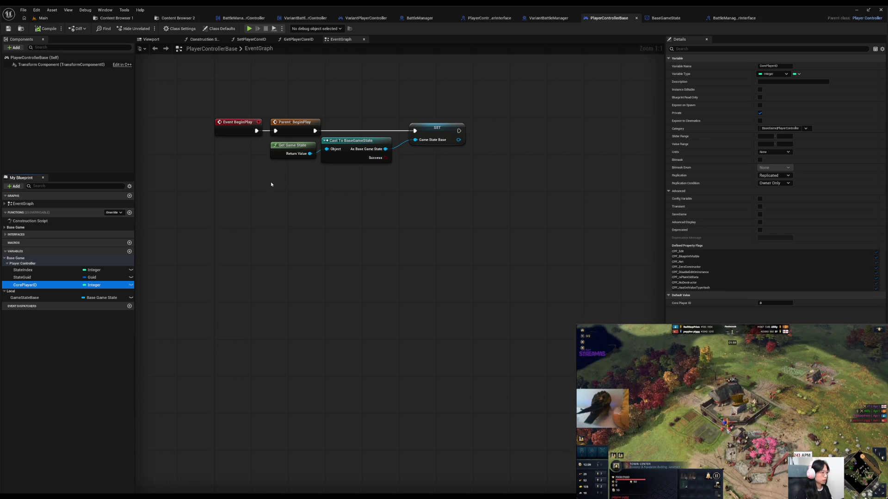
left_click(58, 18)
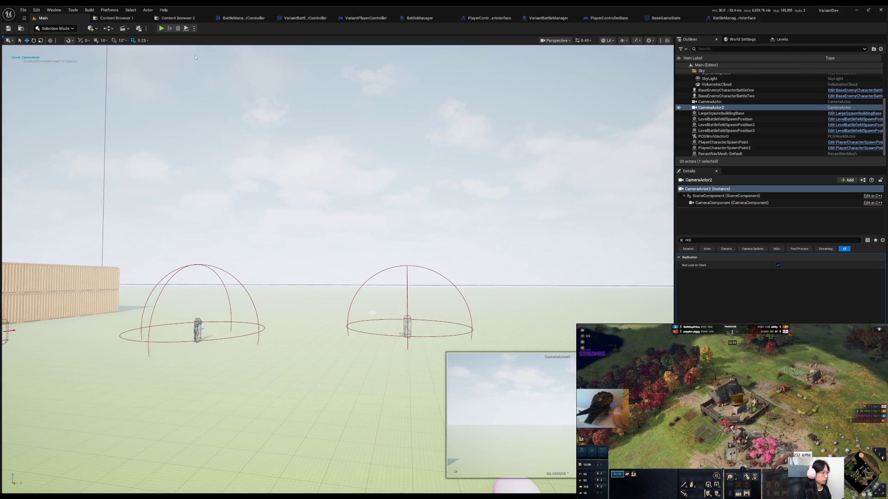
View BattleManager's CallClientFadeSequence graph, walk the character, and place the game windows side by side
left_click(414, 21)
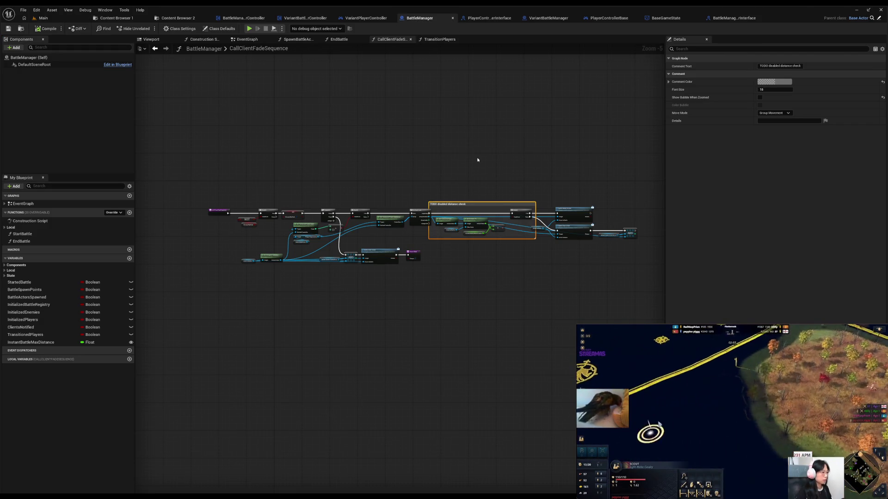
left_click_drag(525, 186, 419, 135)
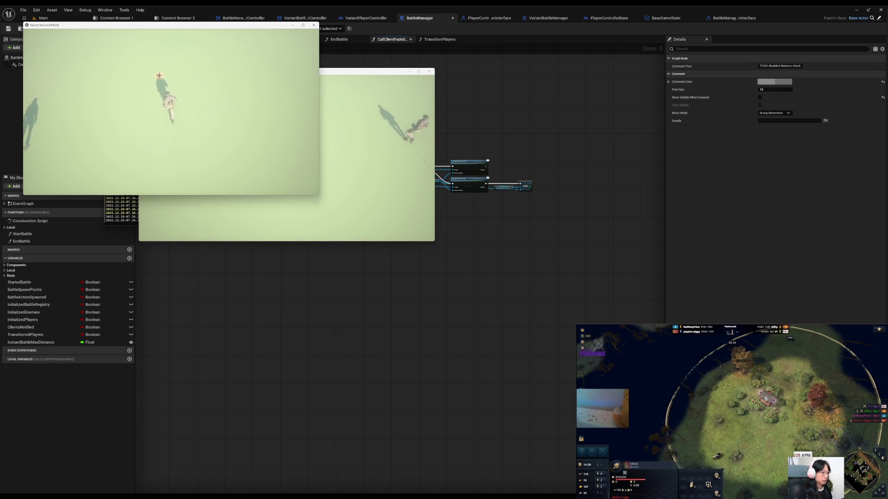
left_click(280, 161)
left_click(282, 138)
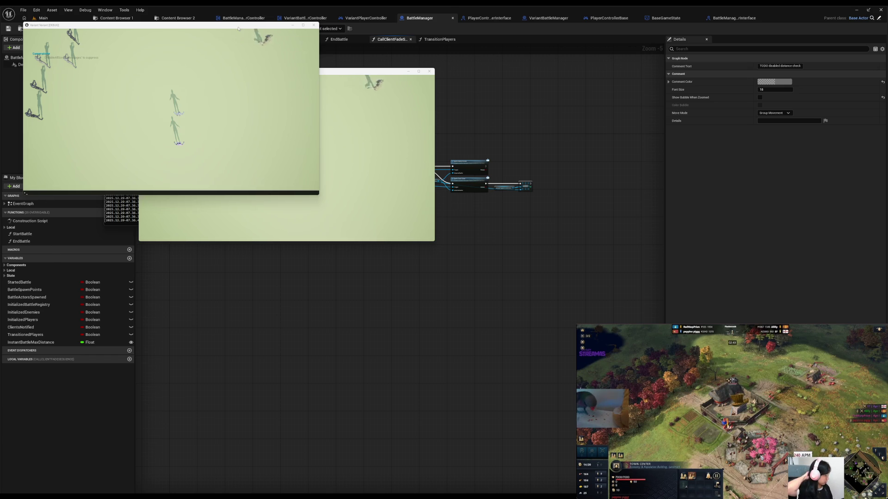
mouse_move(238, 28)
left_mouse_down()
mouse_move(294, 76)
mouse_move(597, 240)
mouse_move(674, 109)
mouse_move(673, 93)
left_mouse_up()
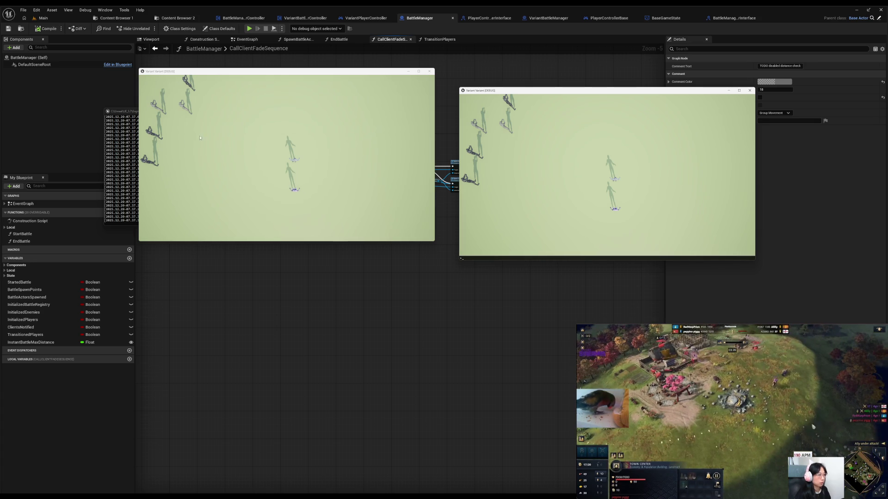
Check the editor log, close it, and stop the multiplayer test
left_click(125, 151)
left_click(397, 111)
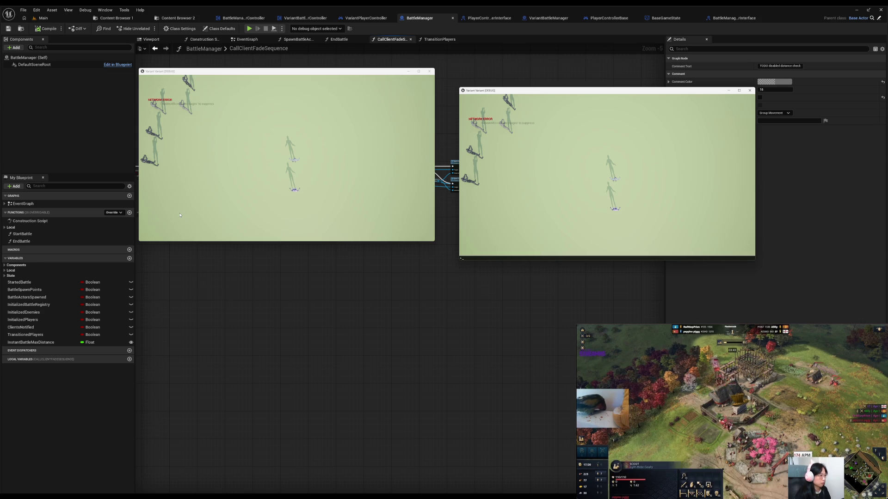
key("Escape")
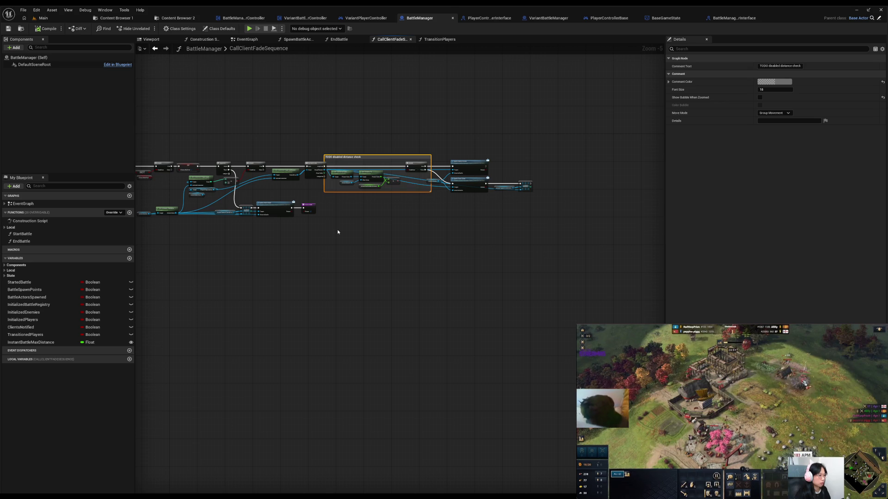
left_click(338, 232)
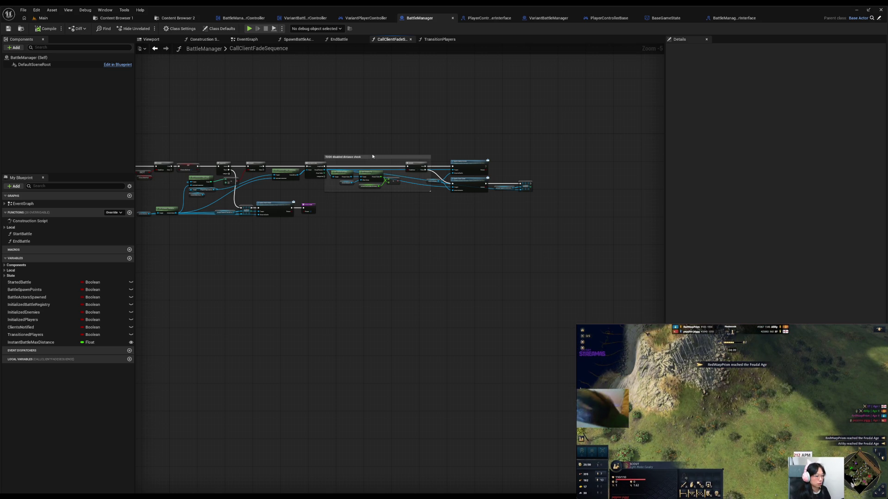
left_click(81, 20)
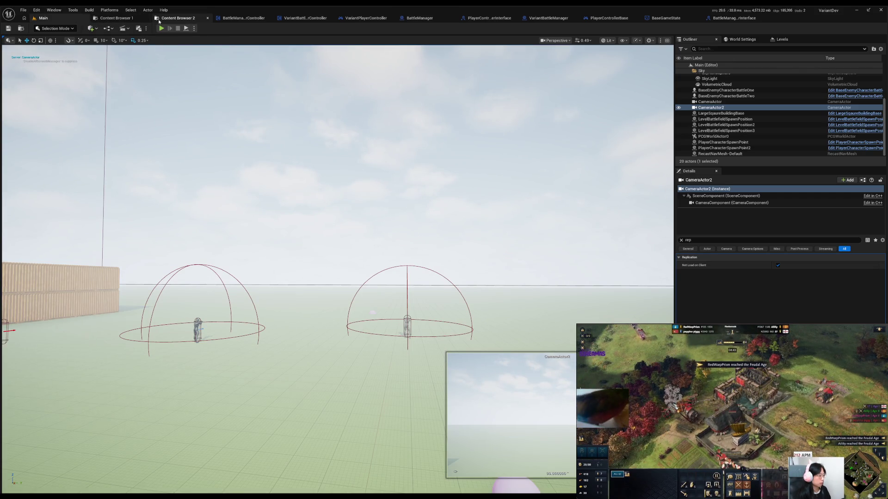
left_click(178, 18)
left_click(233, 21)
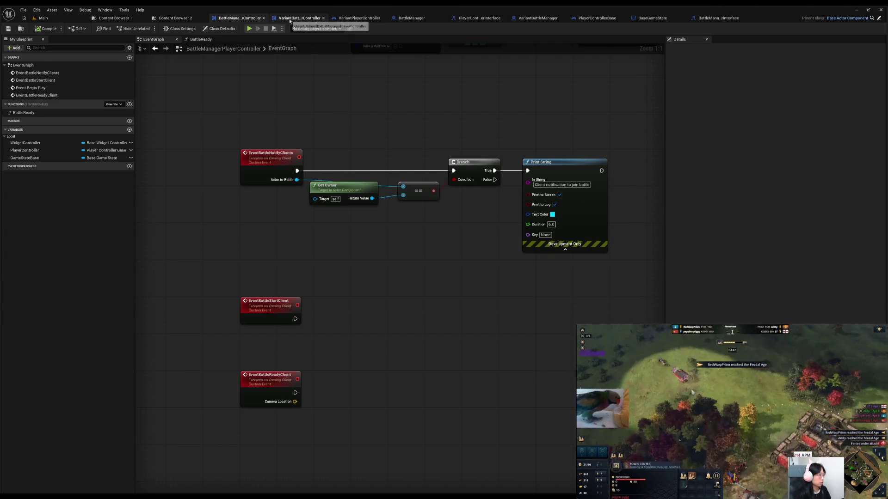
left_click(371, 21)
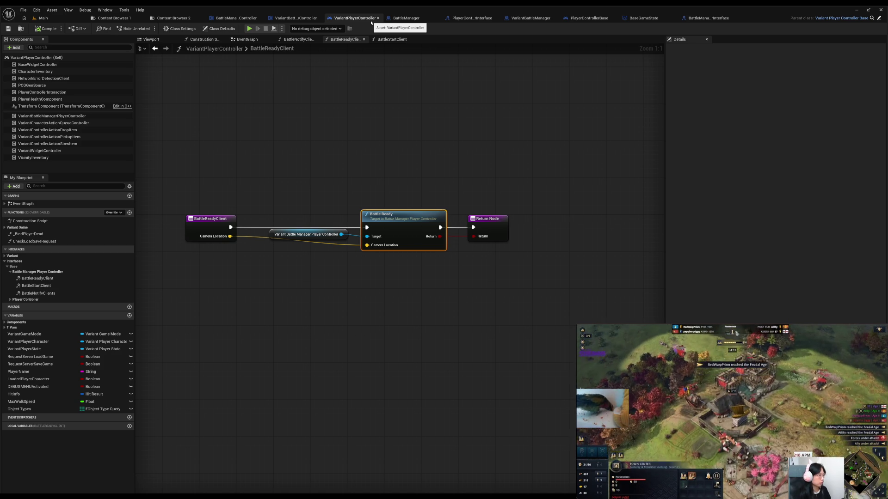
left_click(400, 19)
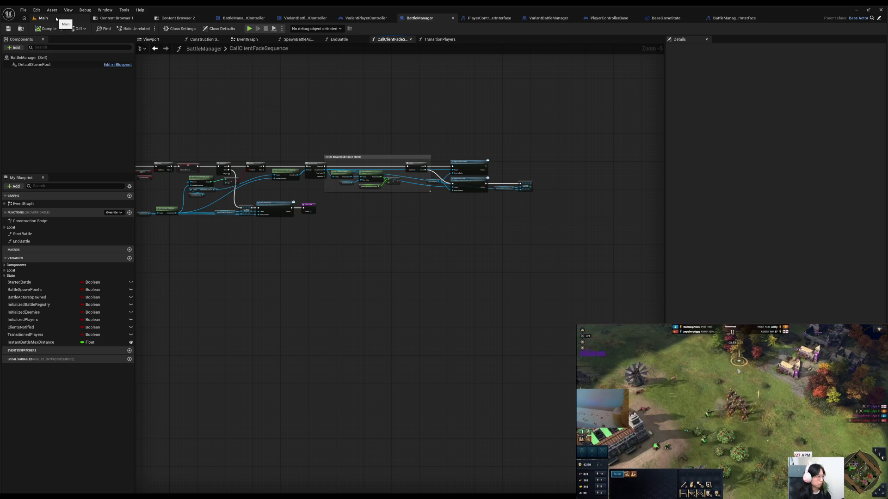
Wire the > comparison output into the Branch Condition, then compile and save BattleManager
left_click_drag(286, 209, 362, 323)
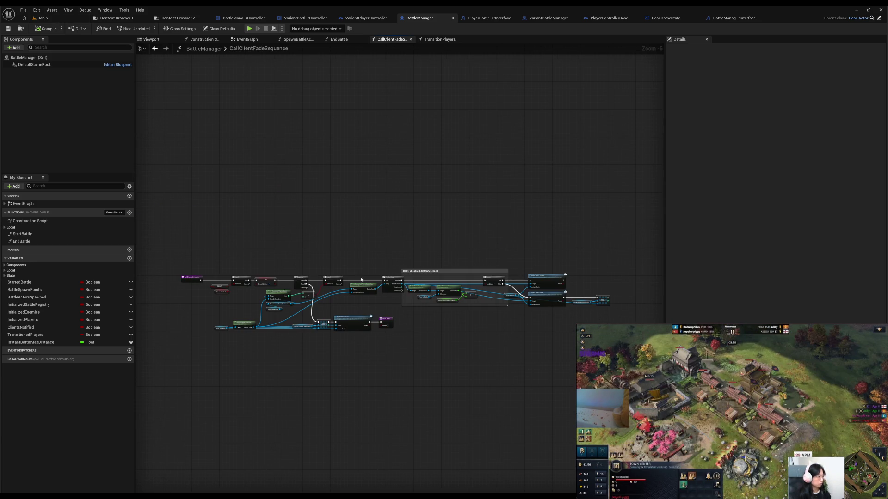
scroll(442, 296, "up", 5)
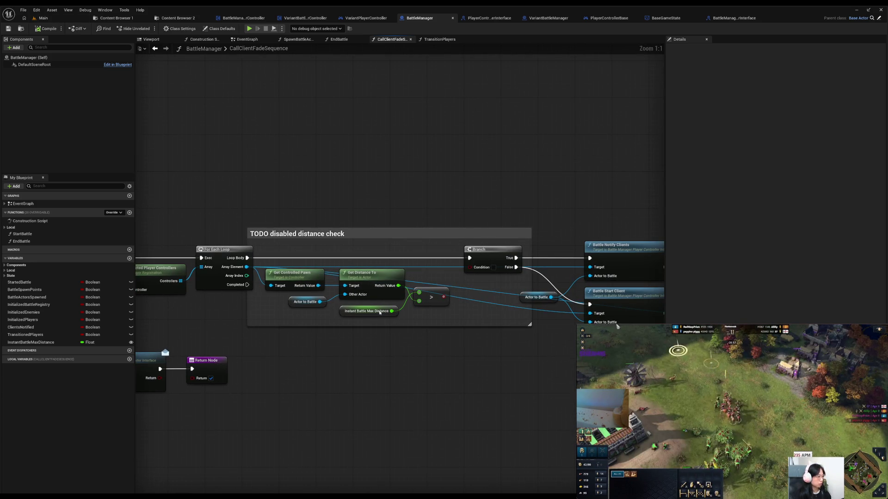
left_click_drag(442, 296, 471, 268)
left_click(49, 31)
left_click(9, 29)
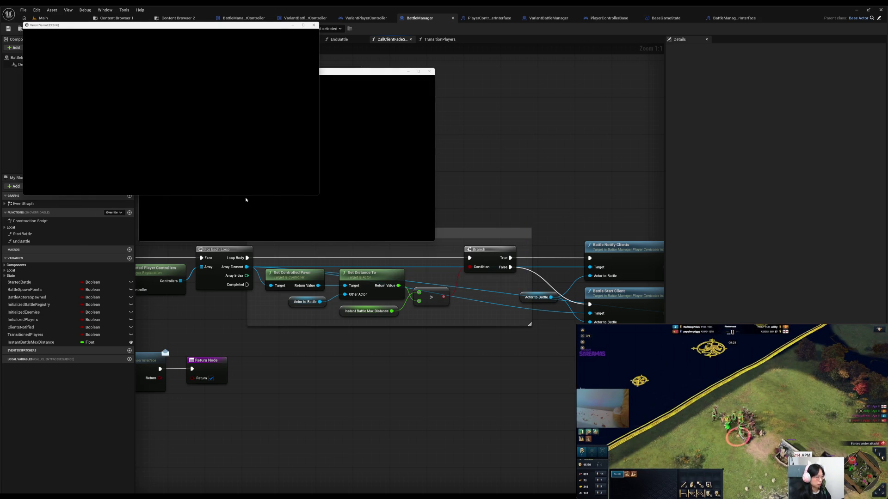
Watch the two-player test in the game windows and log console, then stop the session
left_click(258, 199)
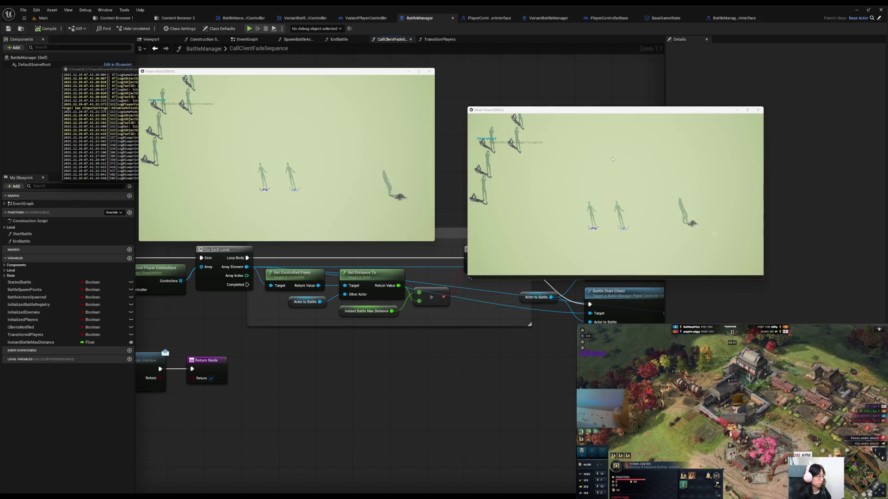
left_click(119, 130)
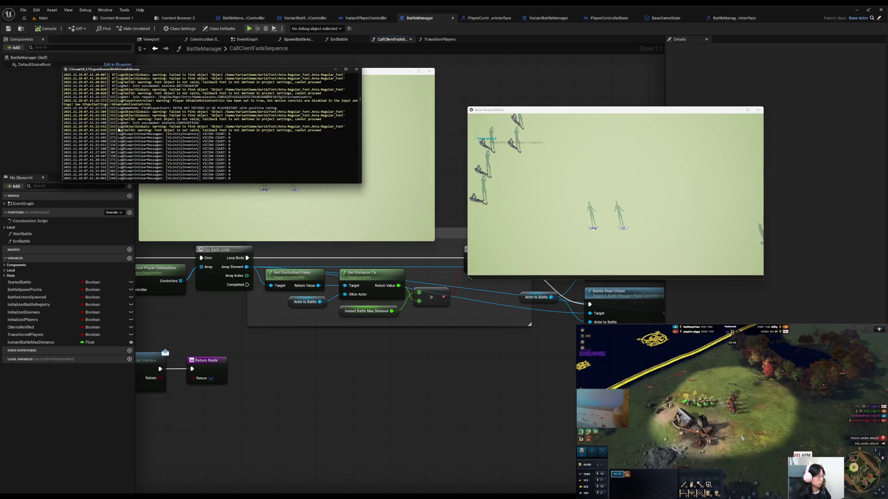
left_click(423, 239)
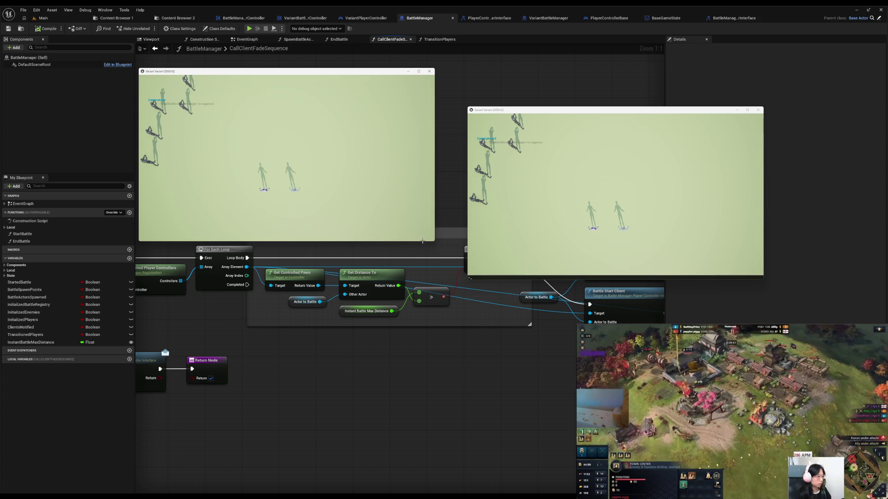
key("Escape")
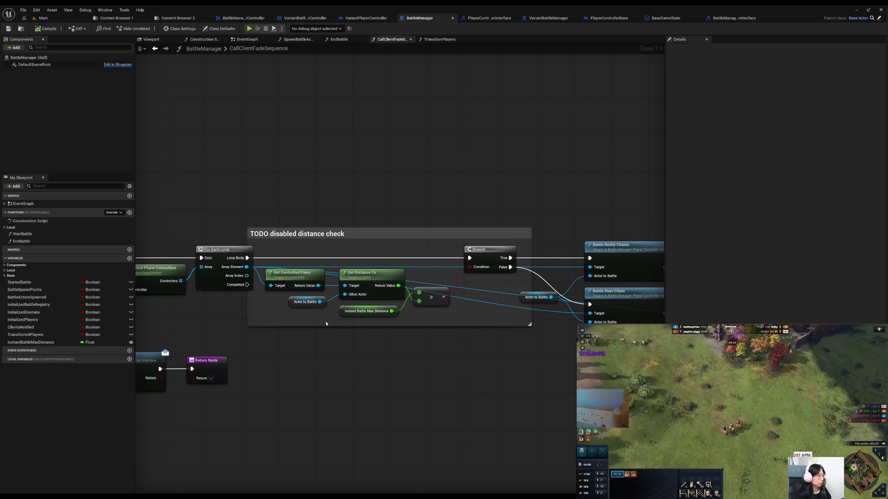
Delete the 'TODO disabled distance check' comment, save BattleManager, and switch to VariantBattleManagerPlayerController
left_click(381, 231)
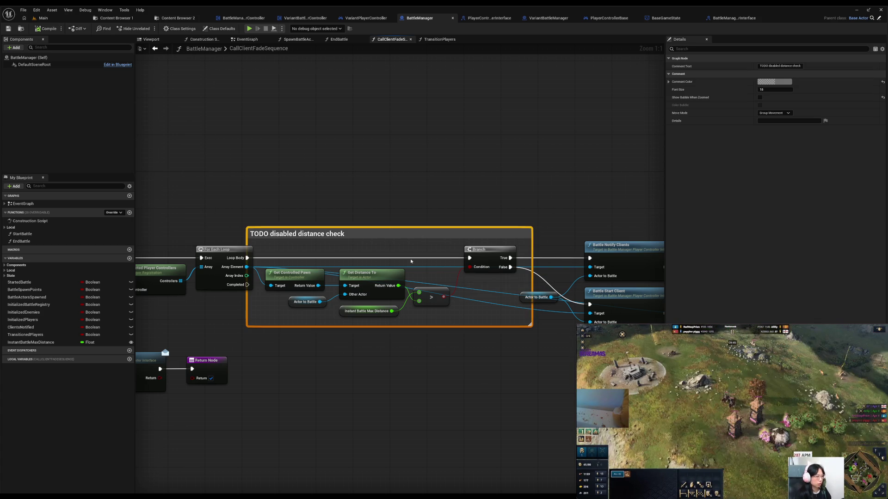
key("Delete")
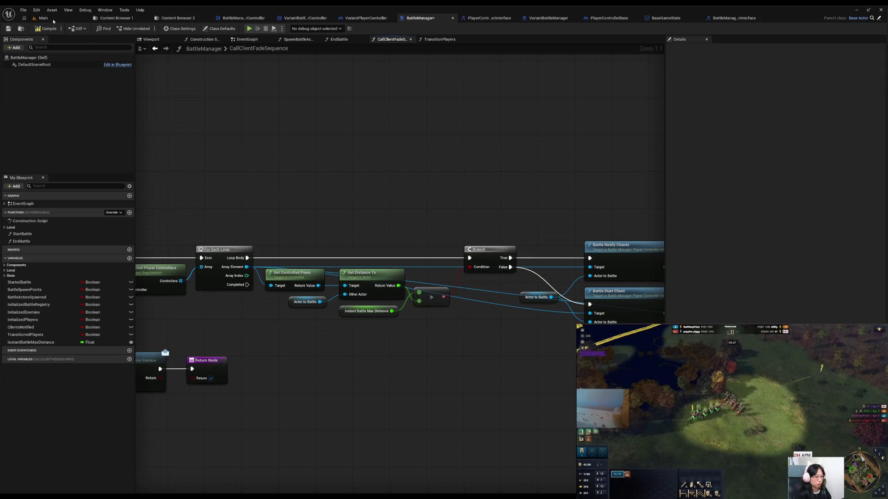
left_click(8, 28)
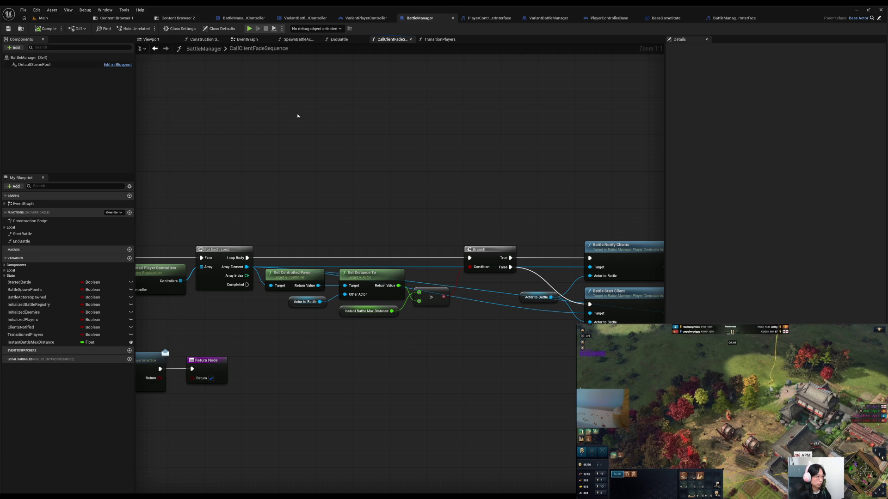
left_click_drag(299, 115, 438, 97)
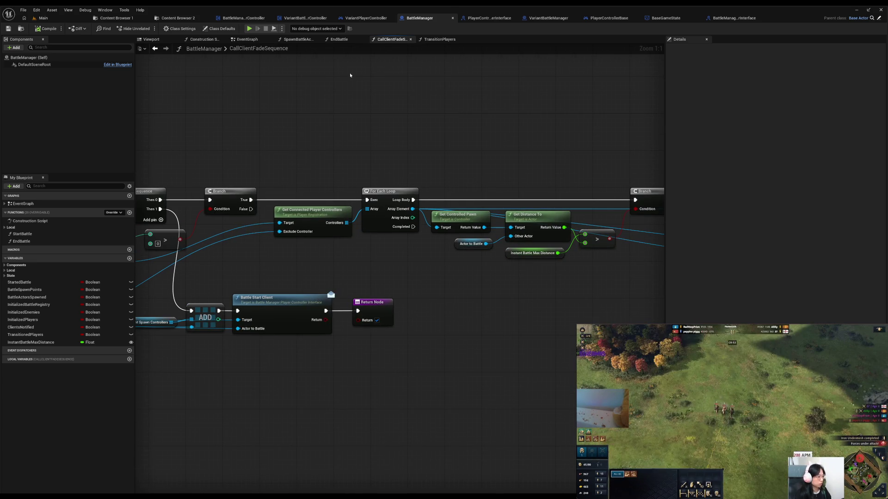
left_click(306, 18)
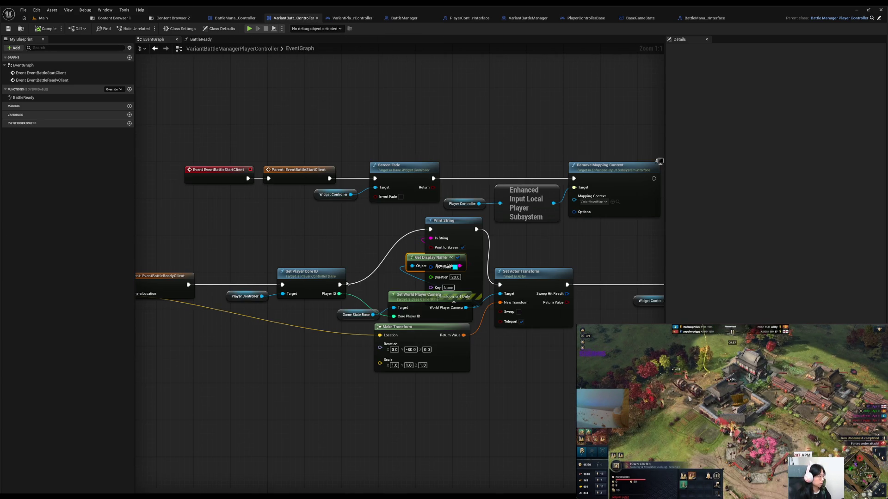
Route Get Player Core ID straight into Set Actor Transform and delete the Print String debug nodes
mouse_move(340, 284)
left_mouse_down()
mouse_move(476, 290)
mouse_move(493, 282)
left_mouse_up()
left_click_drag(383, 223, 448, 267)
key("Delete")
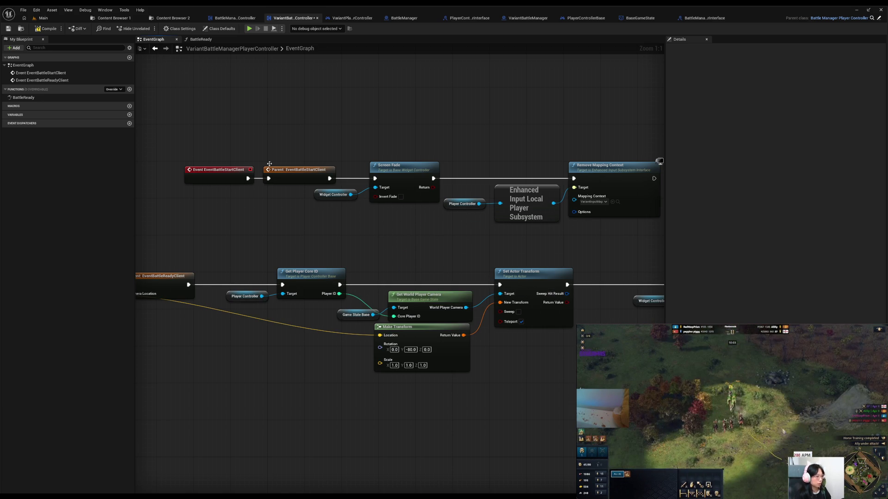
Compile and save the player controller blueprint, then bring up BaseGameState's GetWorldPlayerCamera graph
left_click(47, 29)
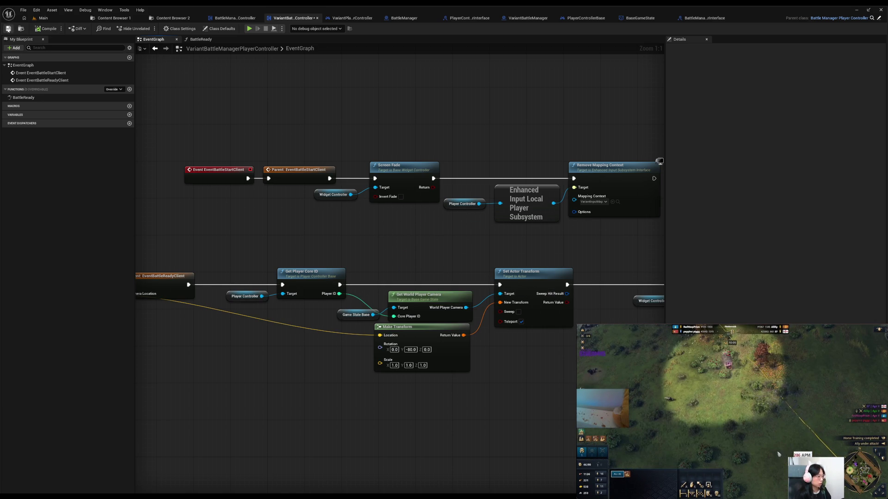
left_click(7, 28)
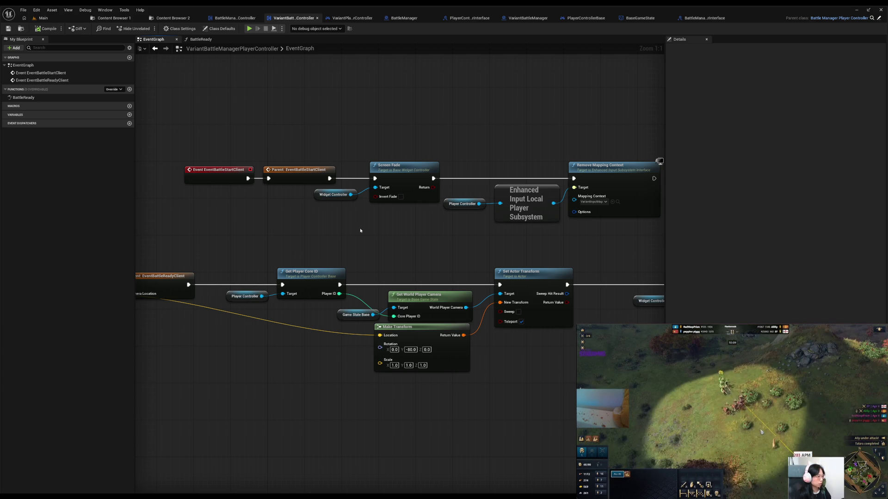
left_click_drag(342, 249, 334, 246)
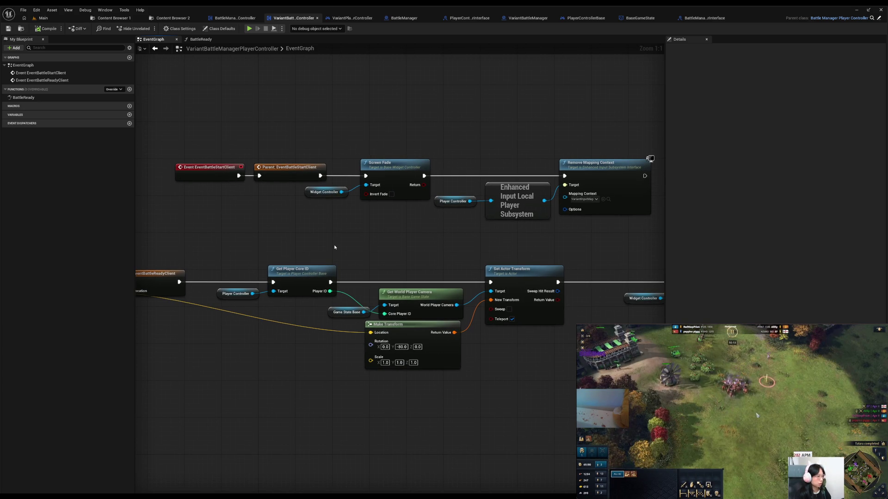
left_click(640, 18)
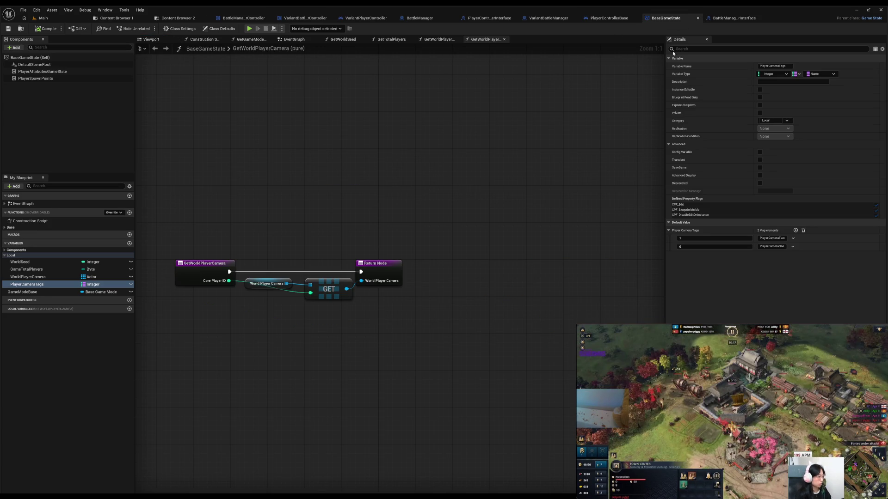
Glance at the battle manager interface, then close the player controller interface and PlayerControllerBase tabs
left_click(720, 19)
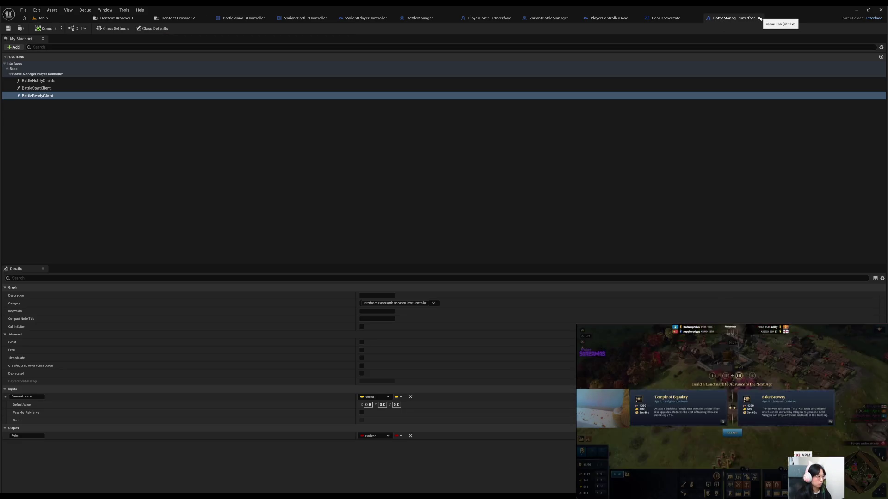
left_click(495, 21)
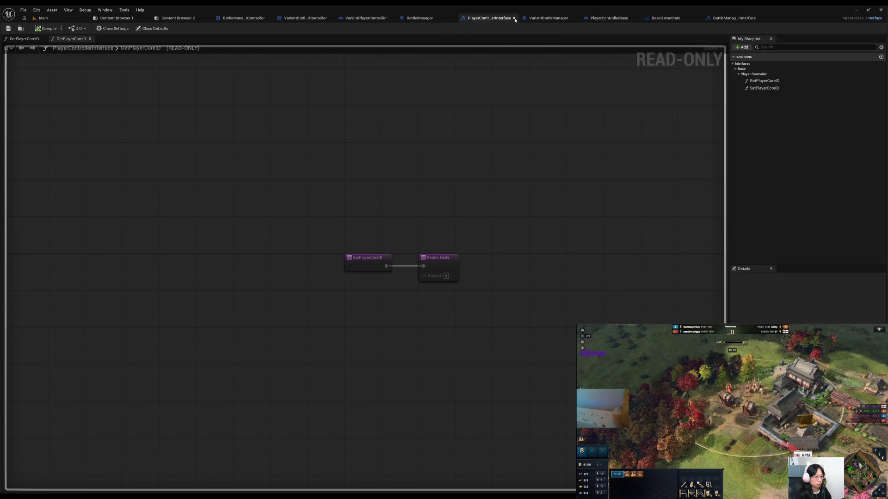
left_click(515, 20)
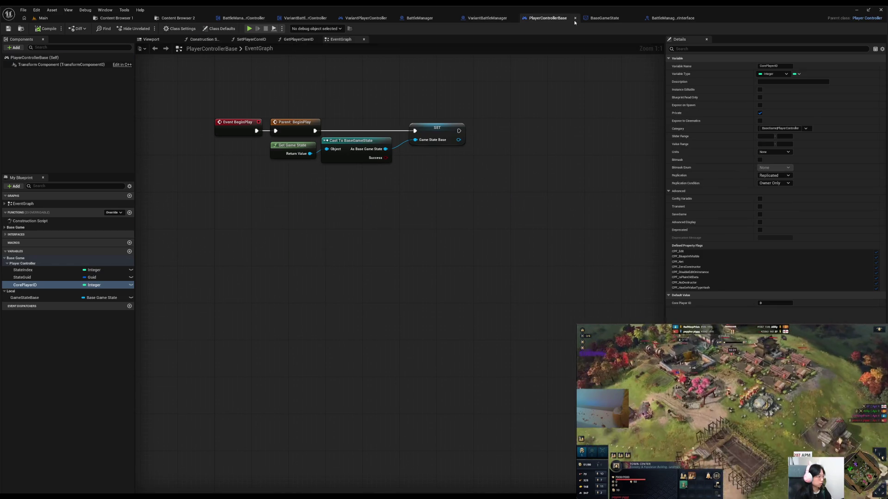
left_click(575, 19)
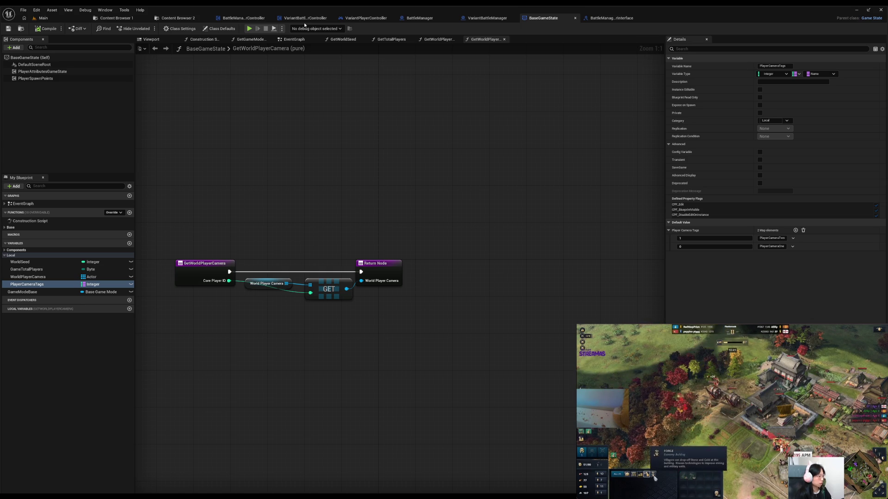
Center the GetWorldPlayerCamera nodes, then bring up BattleManagerPlayerController's EventGraph
mouse_move(375, 149)
left_mouse_down()
mouse_move(459, 242)
mouse_move(490, 206)
left_mouse_up()
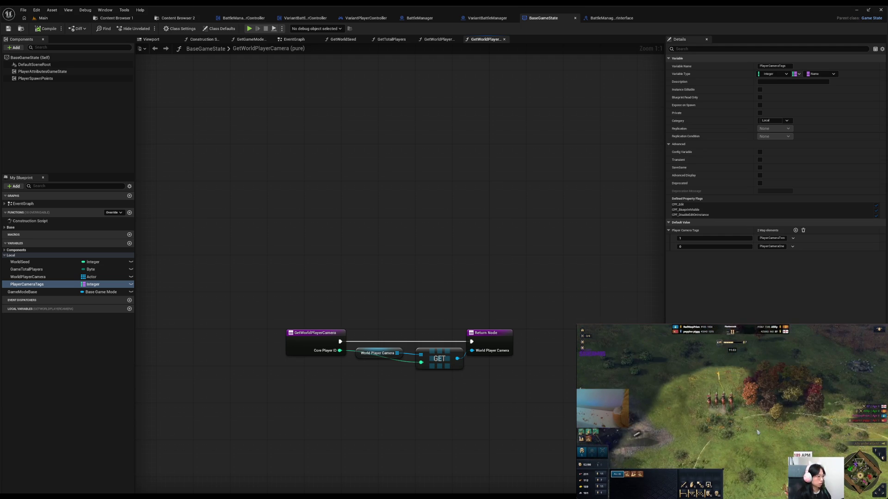
mouse_move(328, 181)
left_mouse_down()
mouse_move(347, 166)
mouse_move(365, 181)
left_mouse_up()
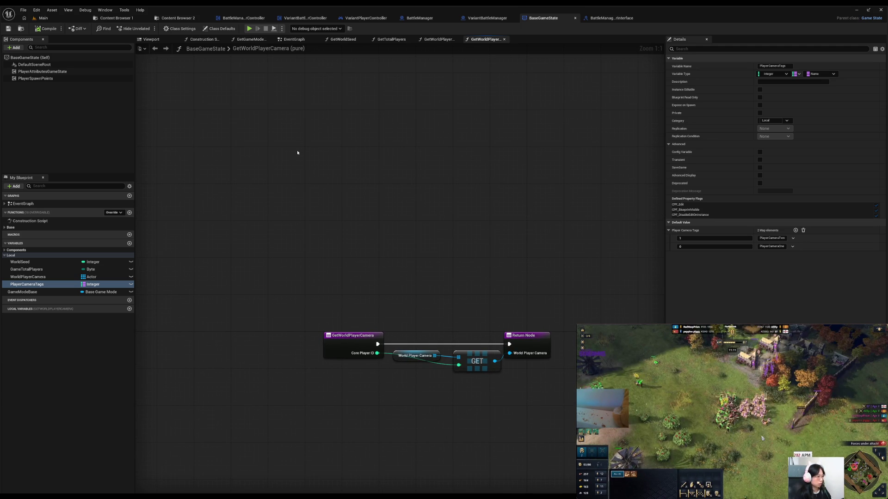
left_click(244, 18)
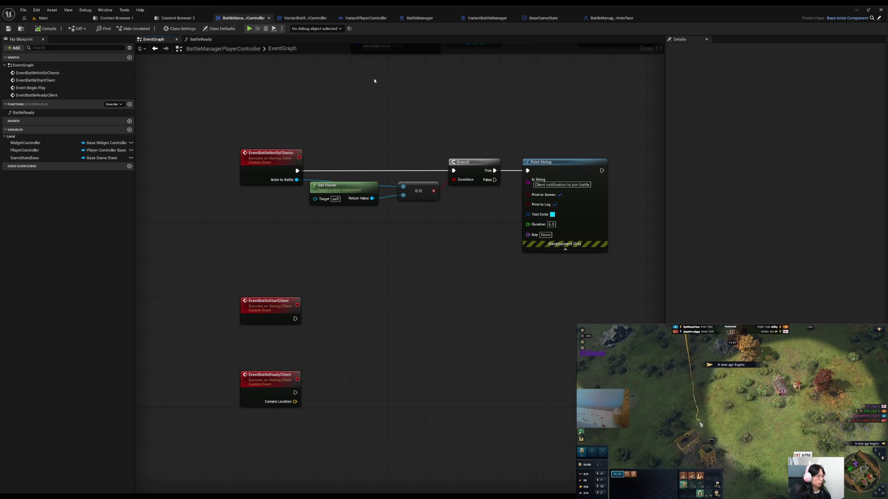
In BattleManager, review the CallClientFadeSequence graph's Sequence and player count nodes
left_click(420, 19)
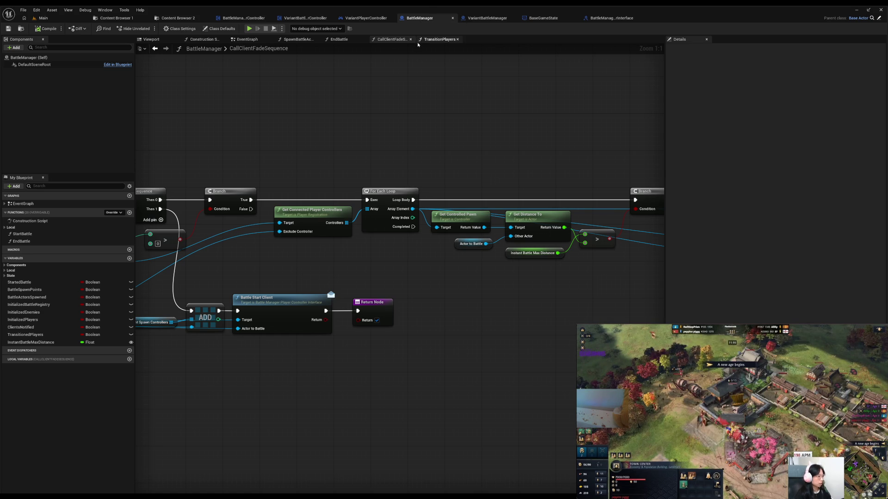
left_click_drag(254, 263, 342, 181)
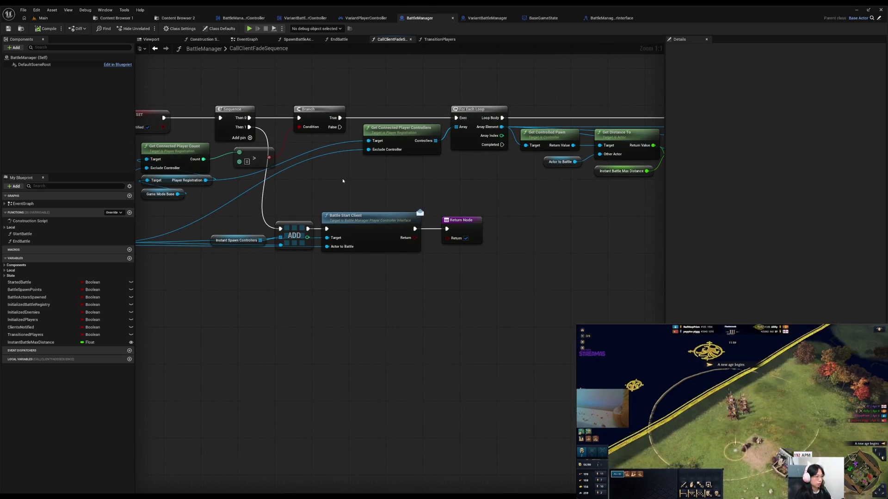
mouse_move(198, 277)
left_mouse_down()
mouse_move(366, 206)
mouse_move(439, 206)
mouse_move(381, 280)
mouse_move(394, 313)
mouse_move(428, 310)
mouse_move(182, 297)
left_mouse_up()
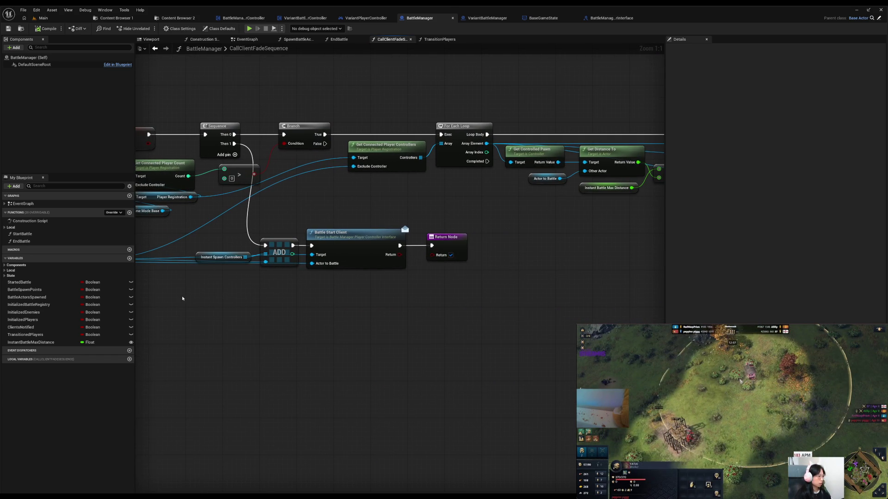
Review TransitionPlayers' possession loop, then open Initialize Players from the EventGraph
left_click(439, 39)
mouse_move(519, 200)
left_mouse_down()
mouse_move(313, 218)
mouse_move(118, 215)
left_mouse_up()
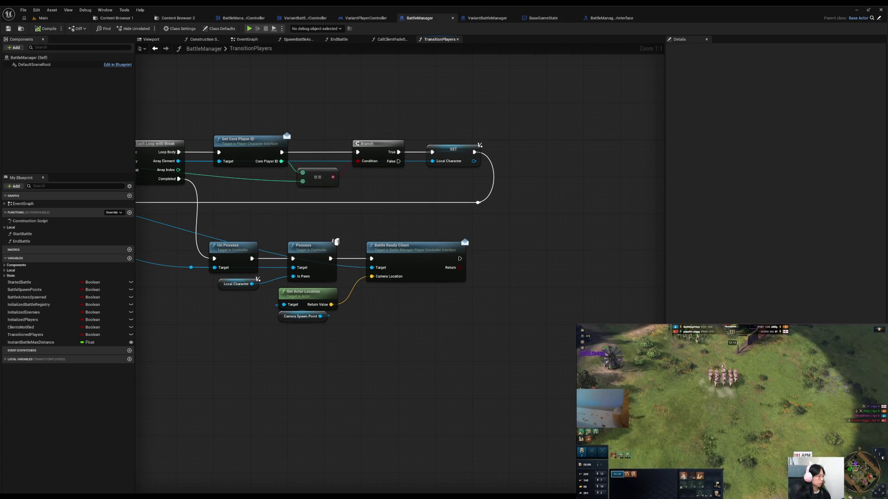
left_click_drag(103, 218, 511, 199)
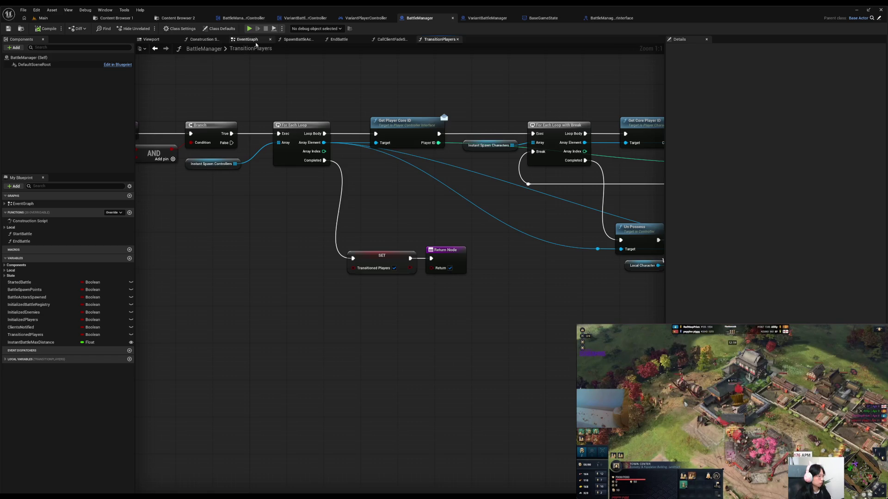
key("alt+Left")
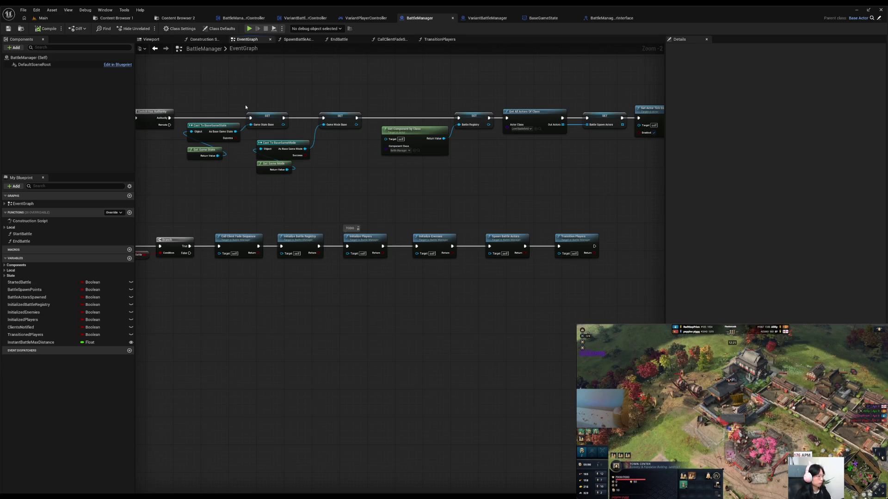
double_click(370, 242)
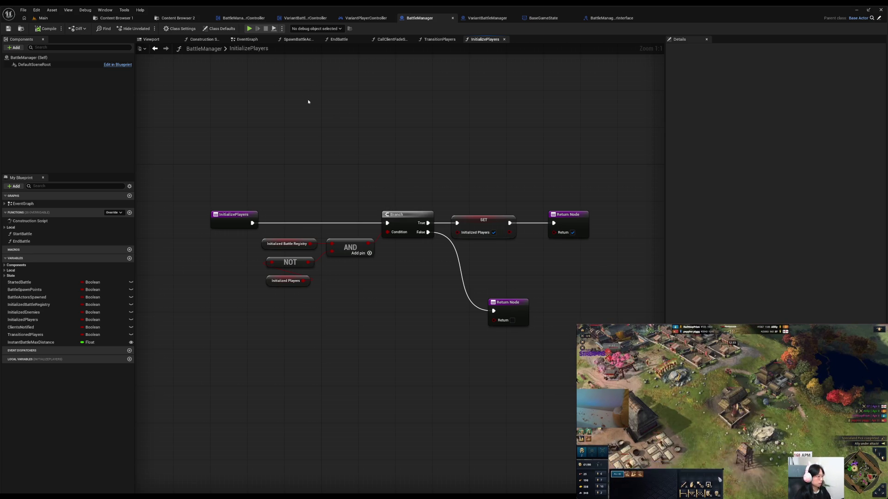
Expand the Local, Components and State variable categories in My Blueprint
left_click(5, 271)
left_click(5, 266)
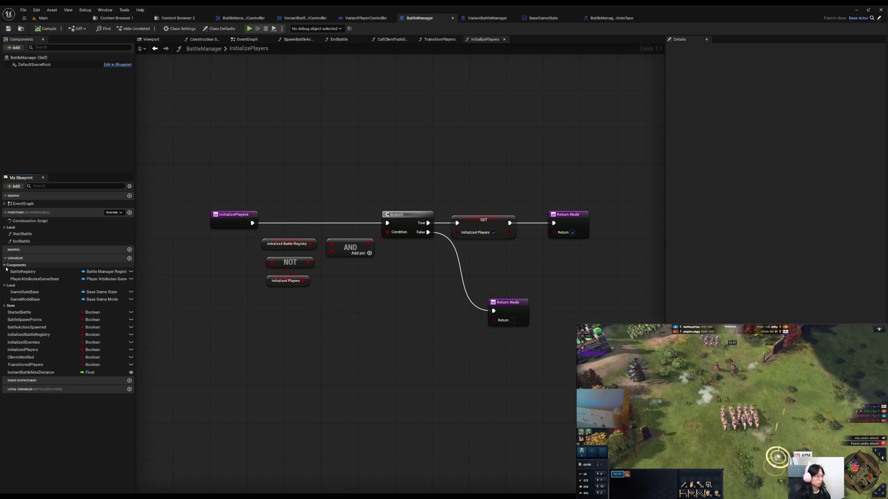
left_click(4, 305)
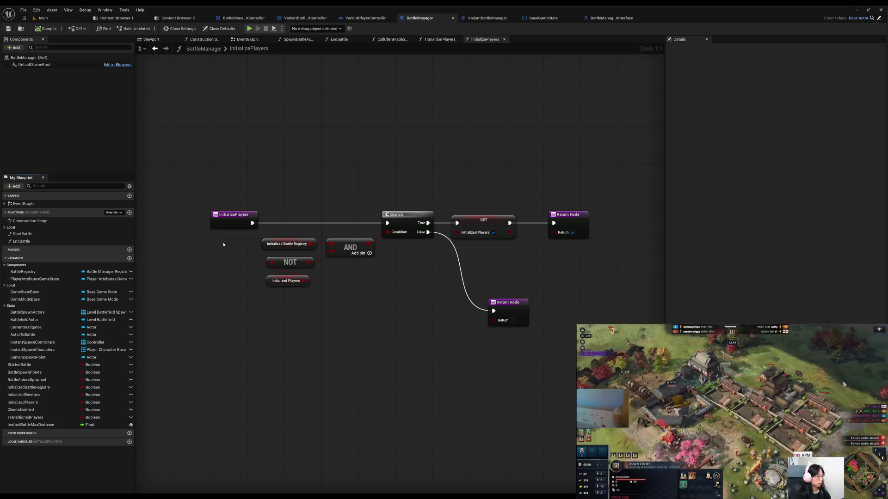
Inspect the InstantSpawnControllers and ActorToBattle variables, then return to the TransitionPlayers graph
left_click(51, 344)
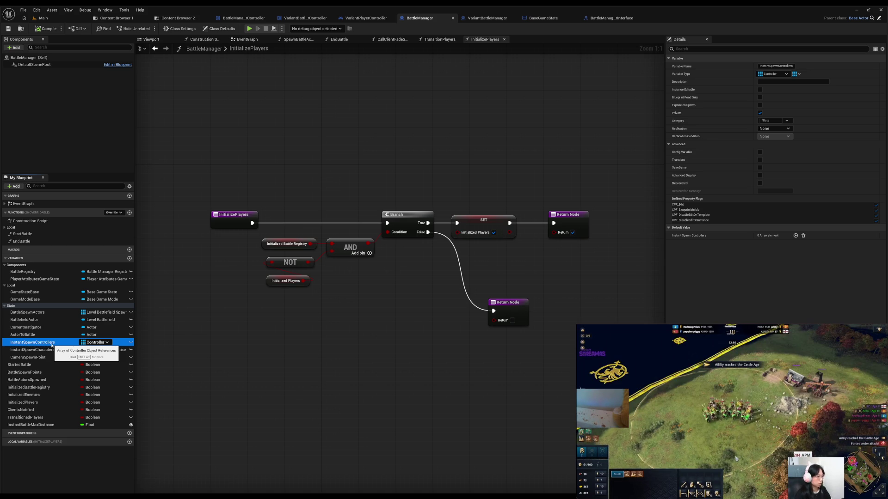
left_click(52, 337)
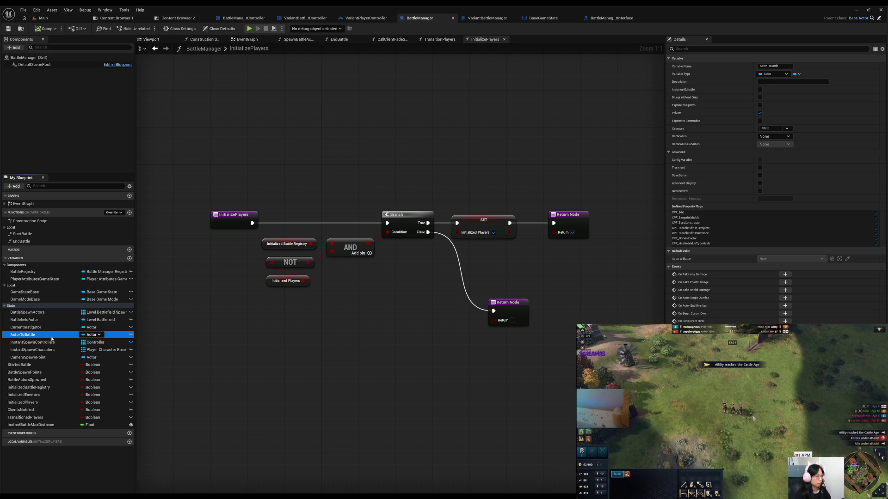
left_click(50, 342)
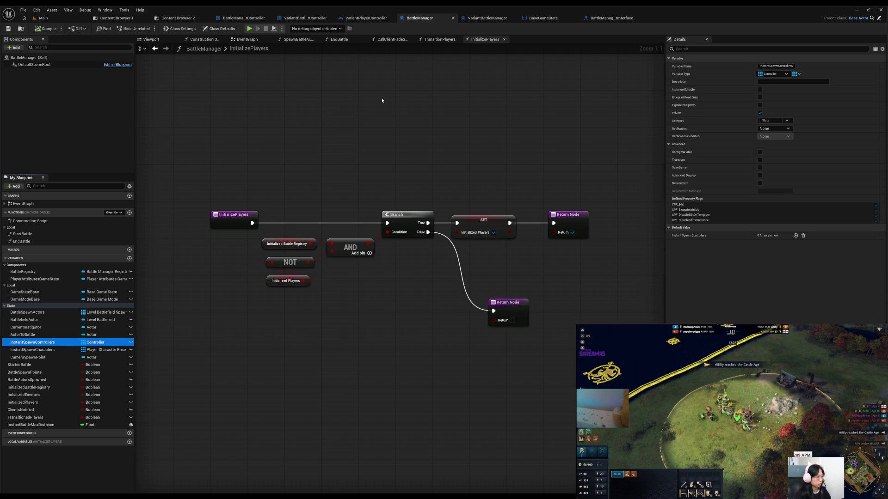
left_click(437, 39)
left_click_drag(588, 211, 320, 220)
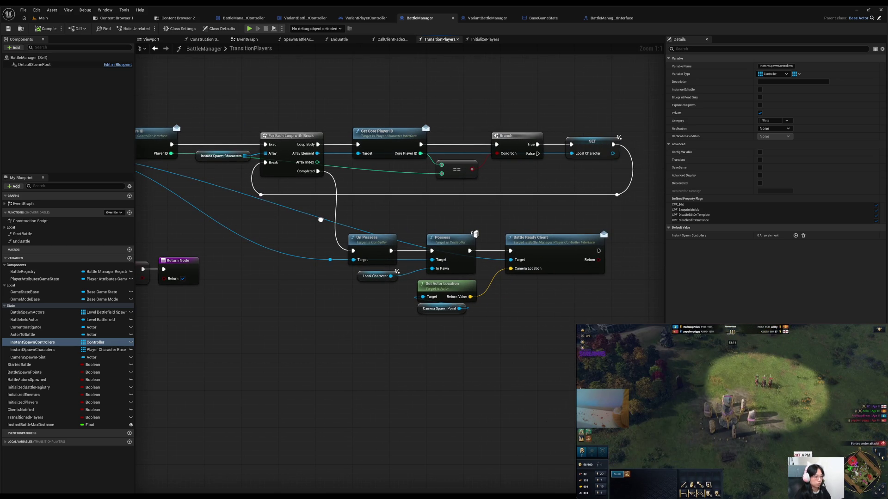
Switch to BaseGameState's GetWorldPlayerCamera graph with its 2-entry PlayerCameraTags map
mouse_move(320, 221)
left_mouse_down()
mouse_move(467, 219)
mouse_move(590, 252)
mouse_move(310, 241)
left_mouse_up()
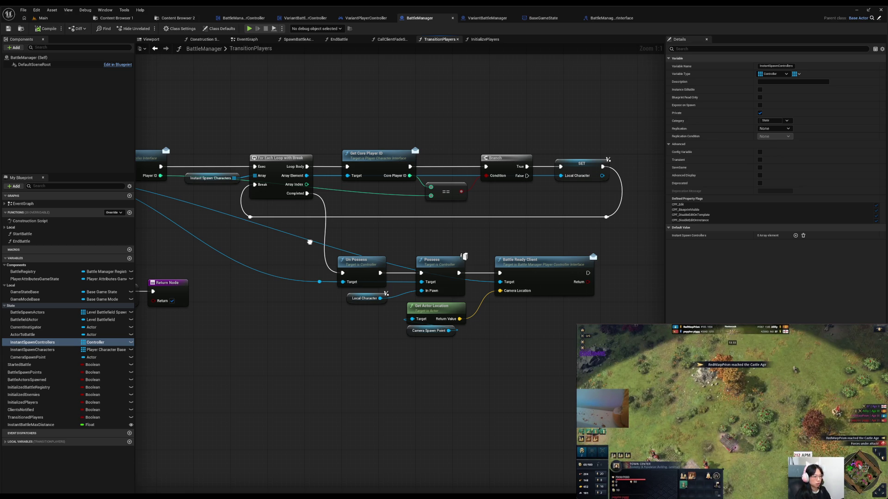
left_click(550, 18)
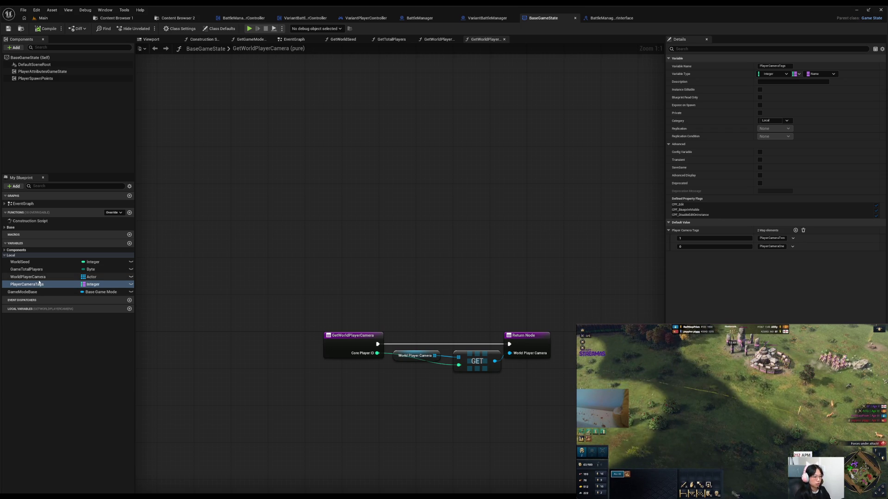
Inspect WorldPlayerCamera, PlayerCameraTags and GameTotalPlayers without renaming, then return to the Main level
left_click(38, 277)
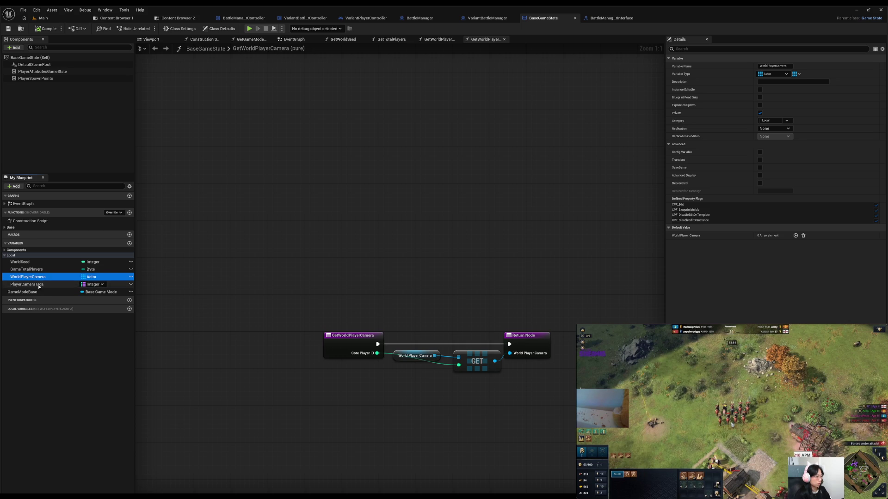
left_click(39, 285)
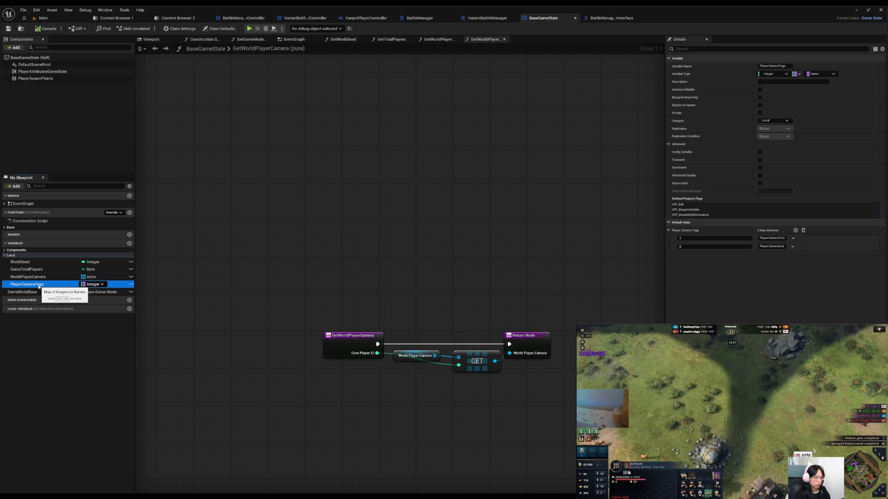
key("F2")
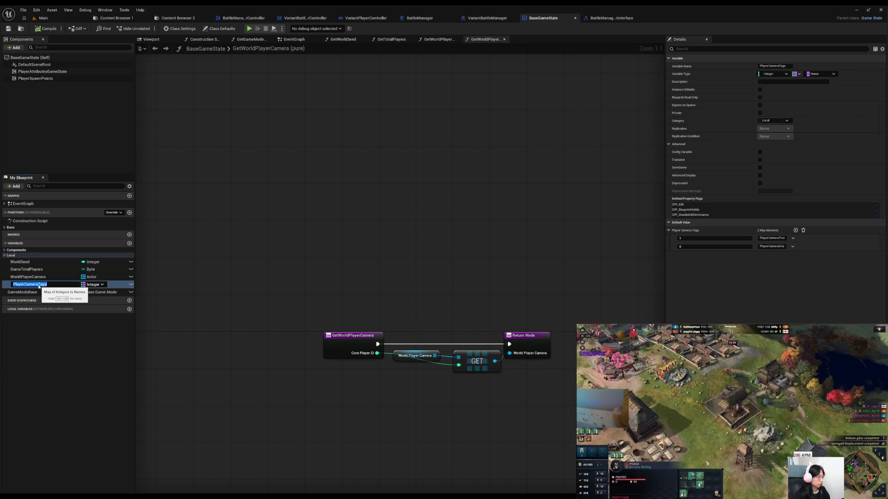
left_click(33, 270)
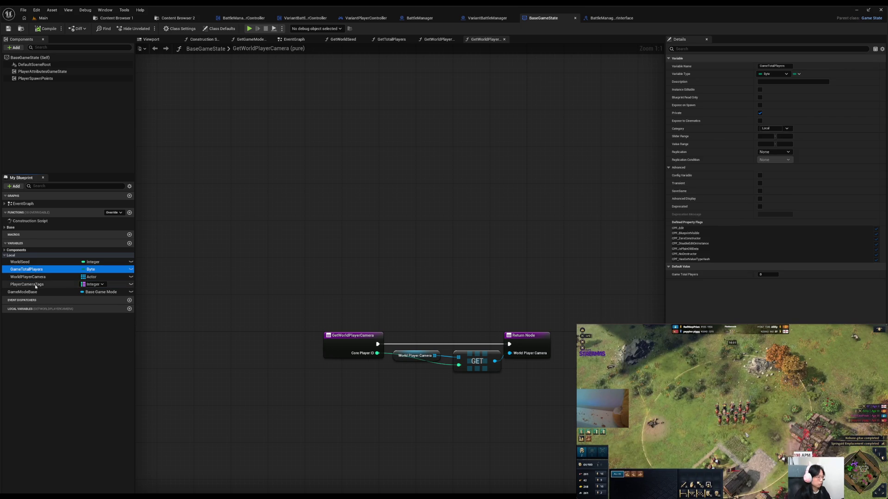
left_click(36, 284)
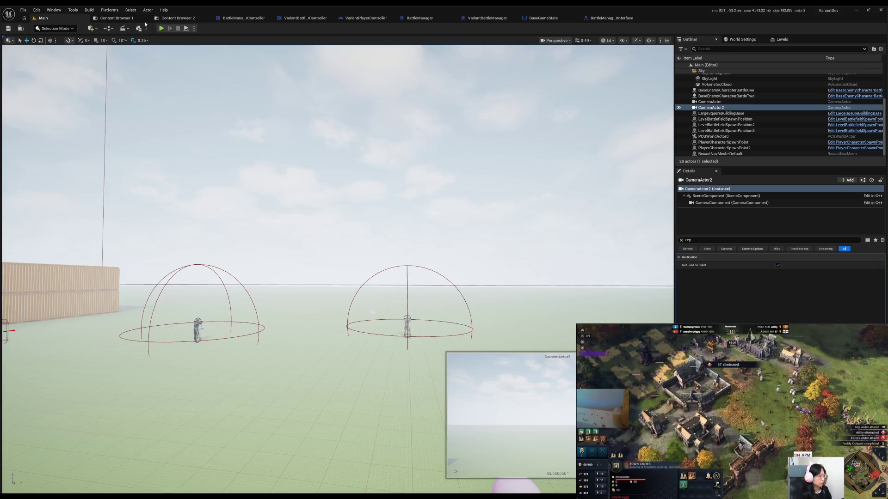
left_click(43, 18)
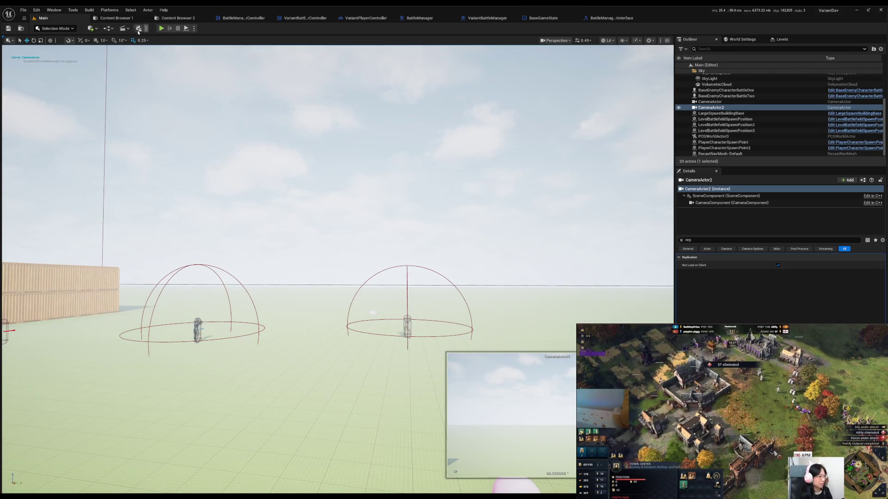
Edit the level's VariantGameMode through the Blueprints GameMode menu
left_click(123, 28)
mouse_move(153, 95)
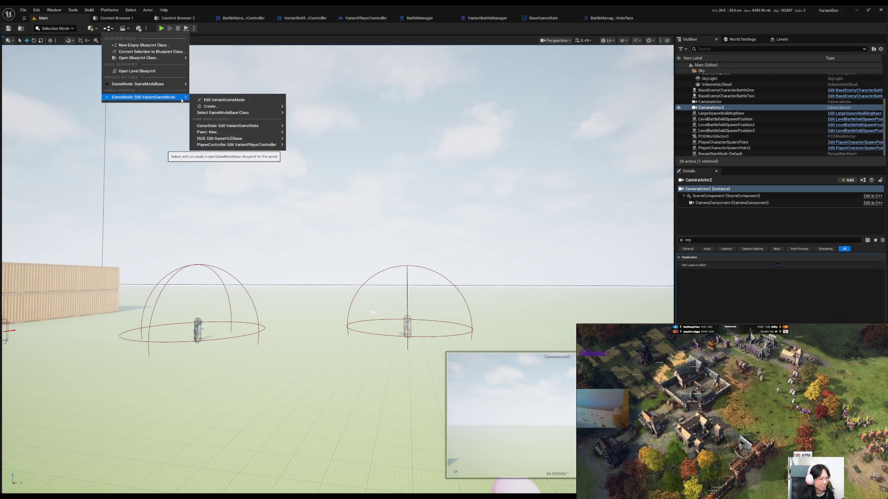
left_click(208, 100)
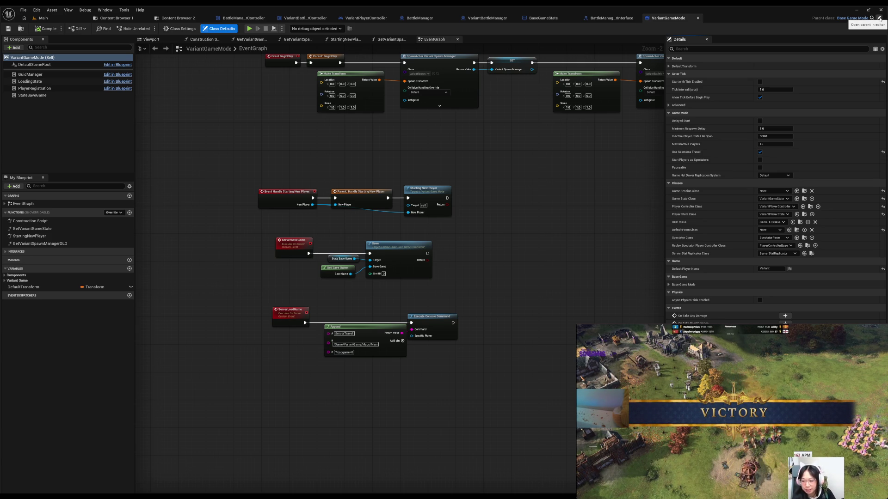
Find all blueprint references to the PlayerRegistration component by name
left_click(34, 88)
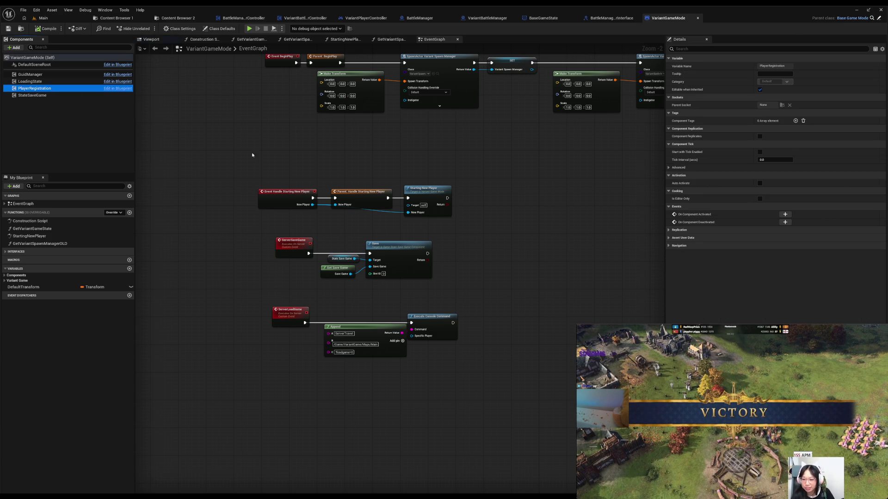
right_click(39, 91)
mouse_move(77, 108)
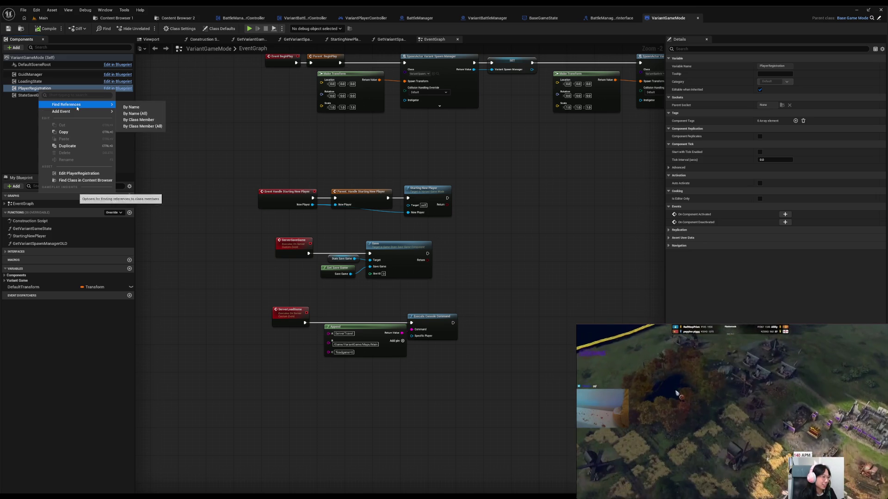
left_click(134, 113)
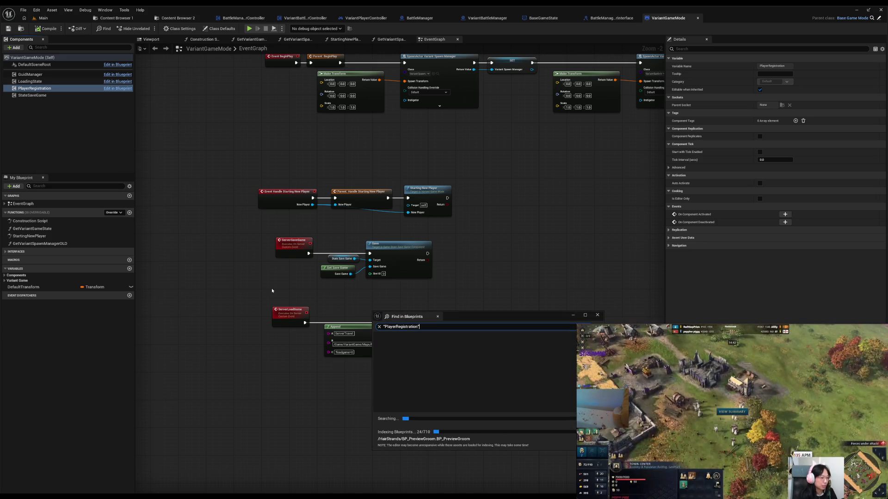
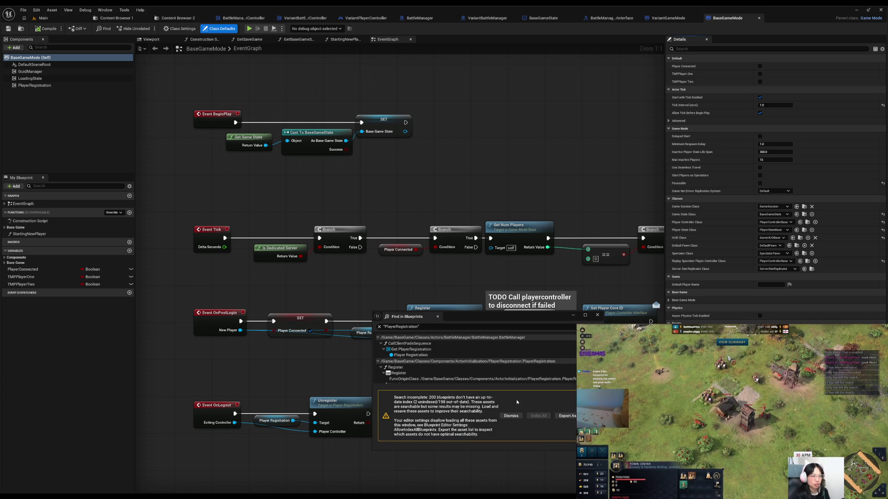
Dismiss the Find in Blueprints incomplete-search warning and reposition the event graph view
left_click(511, 417)
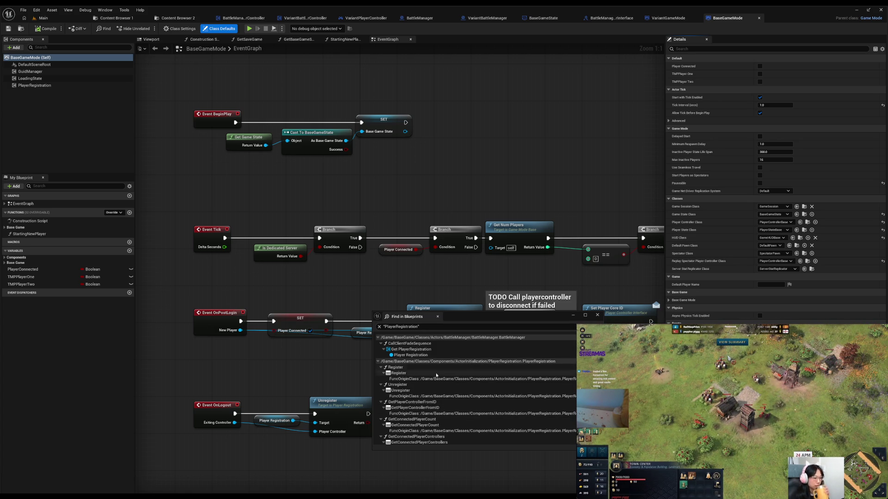
mouse_move(382, 244)
left_mouse_down()
mouse_move(311, 254)
mouse_move(320, 245)
left_mouse_up()
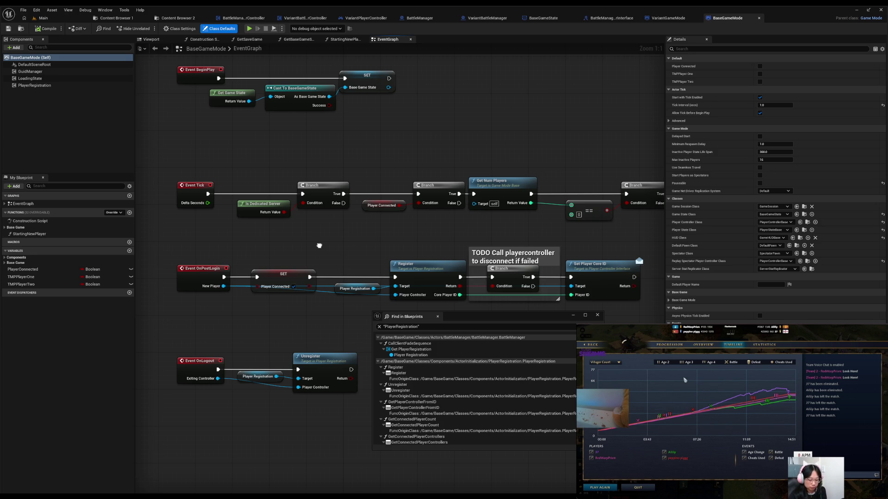
left_click_drag(319, 246, 318, 243)
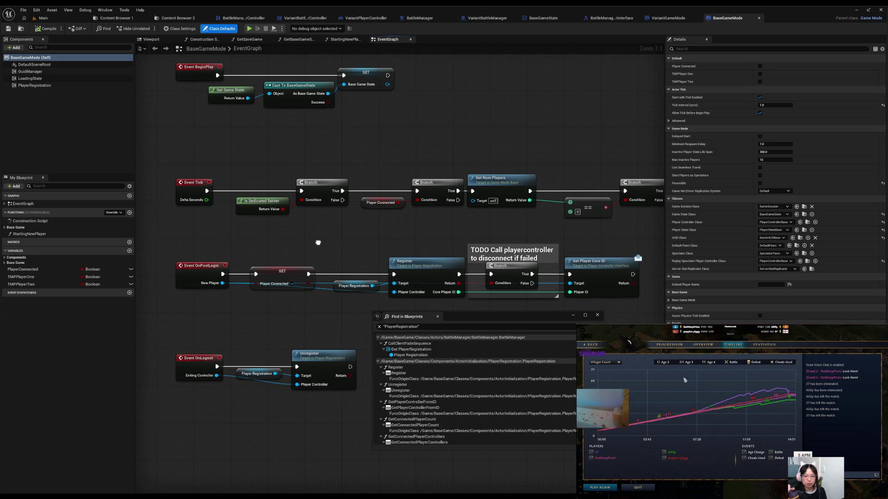
left_click_drag(318, 244, 313, 241)
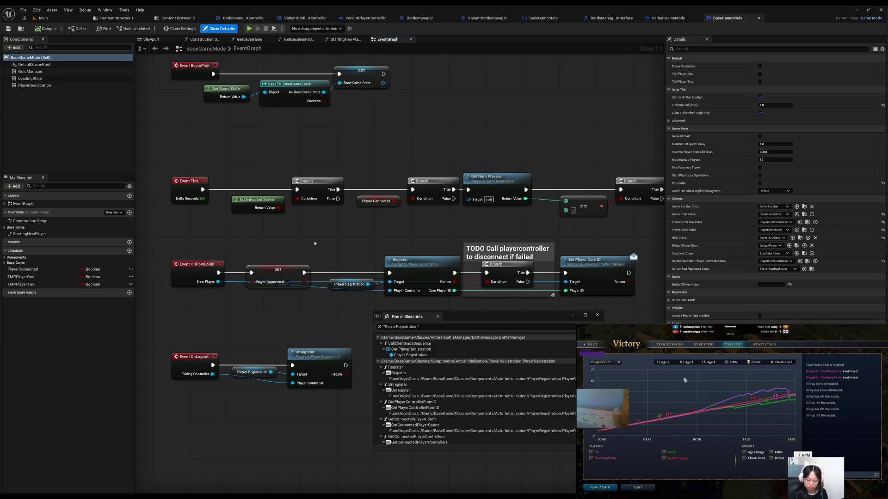
Open the PlayerRegistration component blueprint via Edit PlayerRegistration
left_click(70, 86)
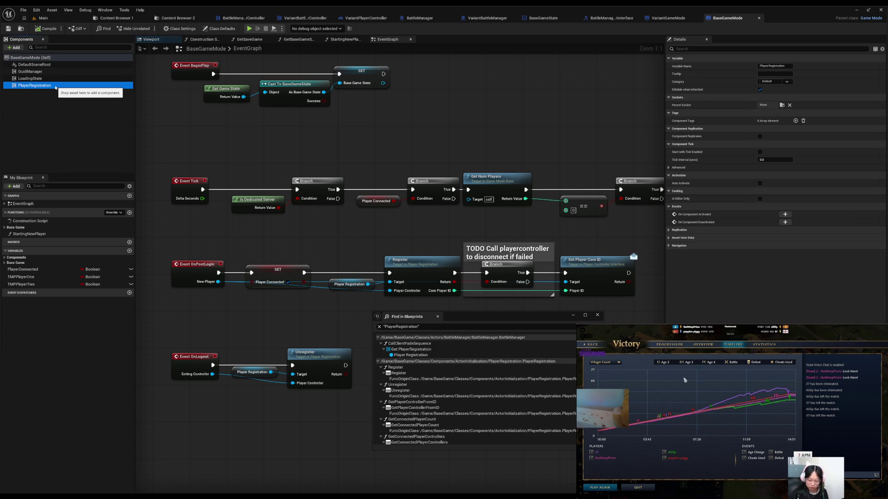
right_click(70, 86)
left_click(91, 171)
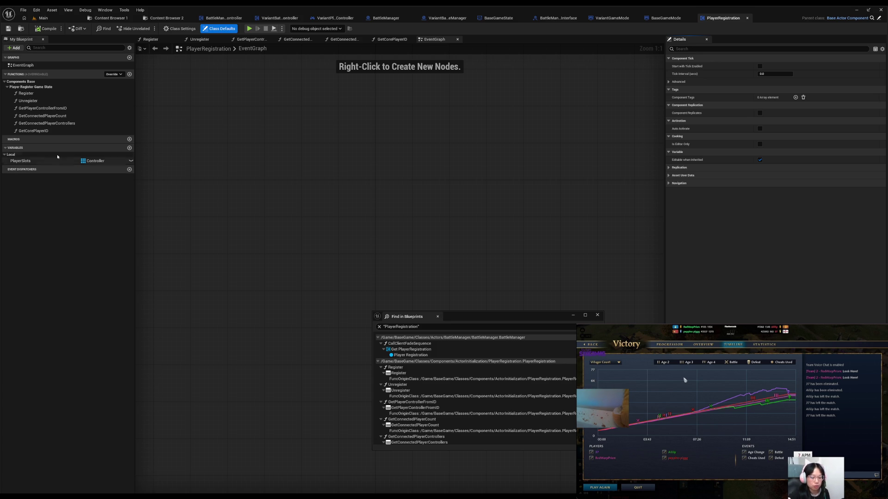
Add a PlayerCharacters variable typed as a Player Character Base object reference array
left_click(129, 148)
type("PlayerCharacters")
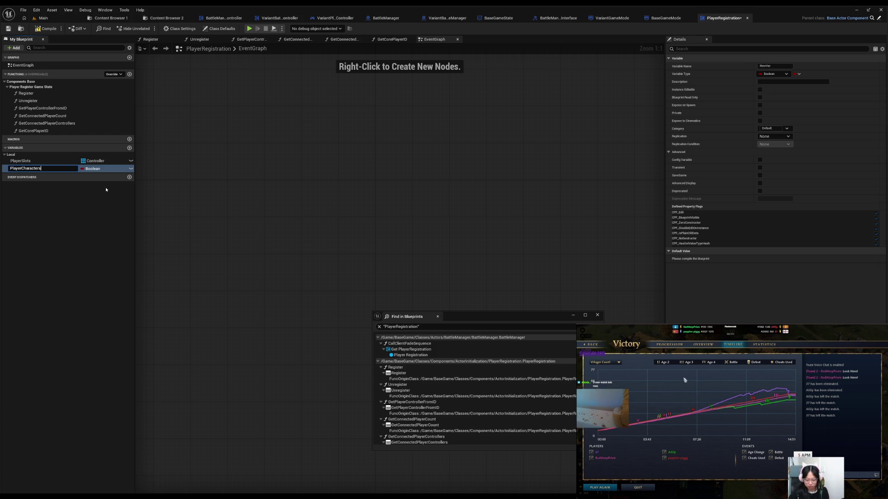
key("Return")
left_click(93, 169)
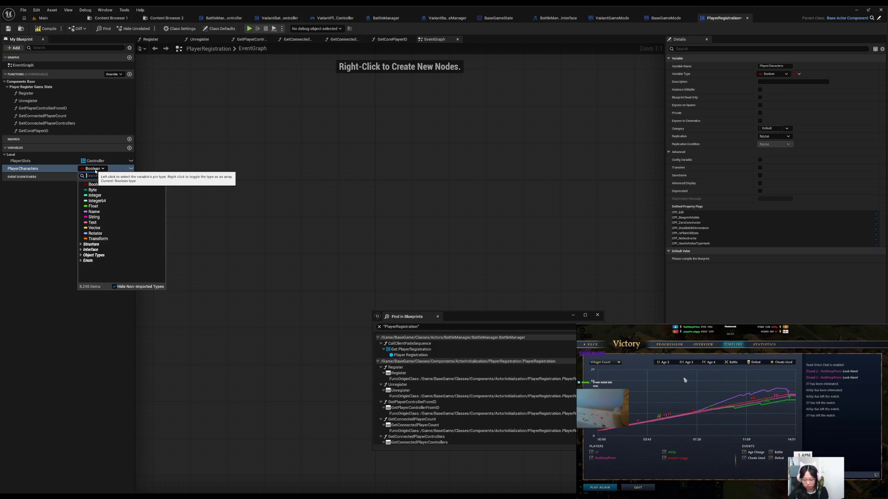
type("player char")
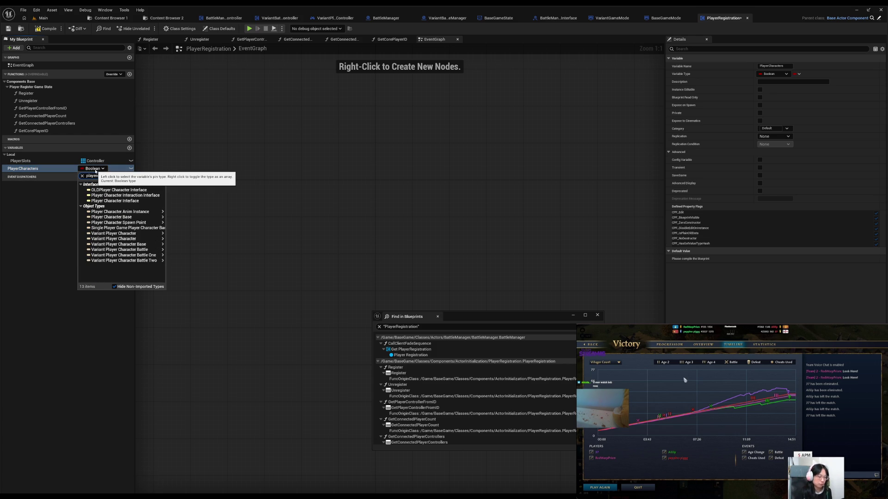
type("acters")
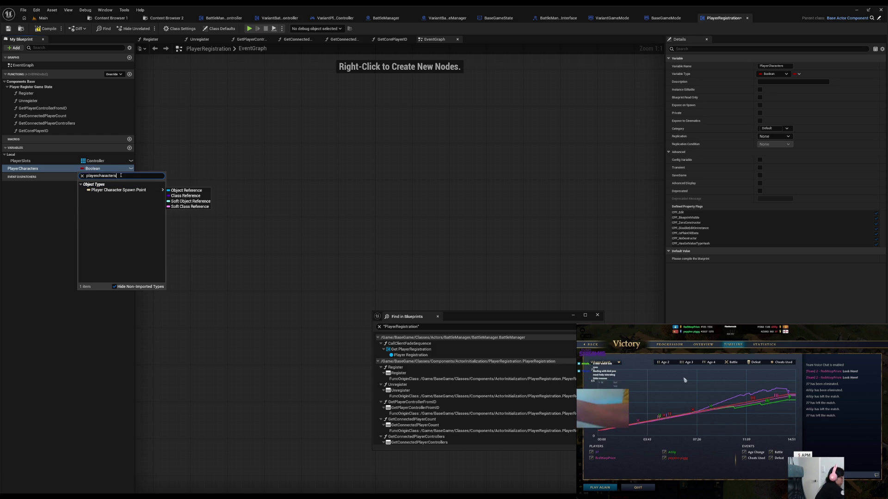
key("BackSpace")
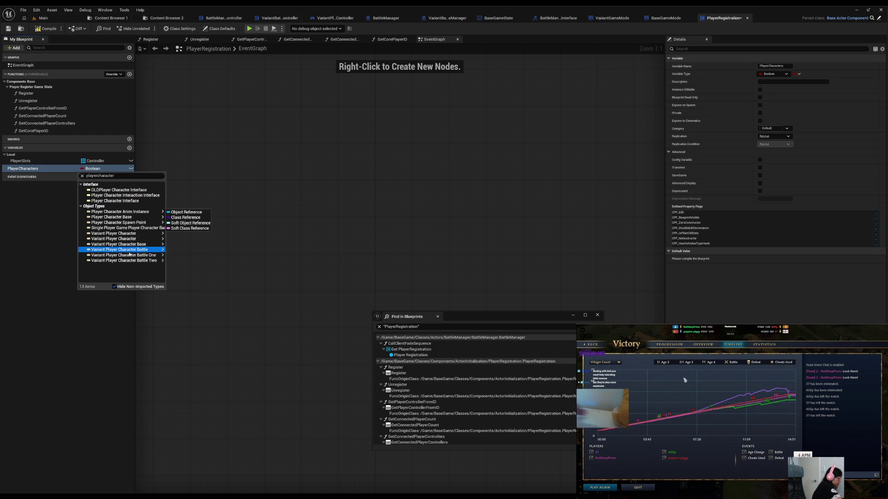
mouse_move(130, 250)
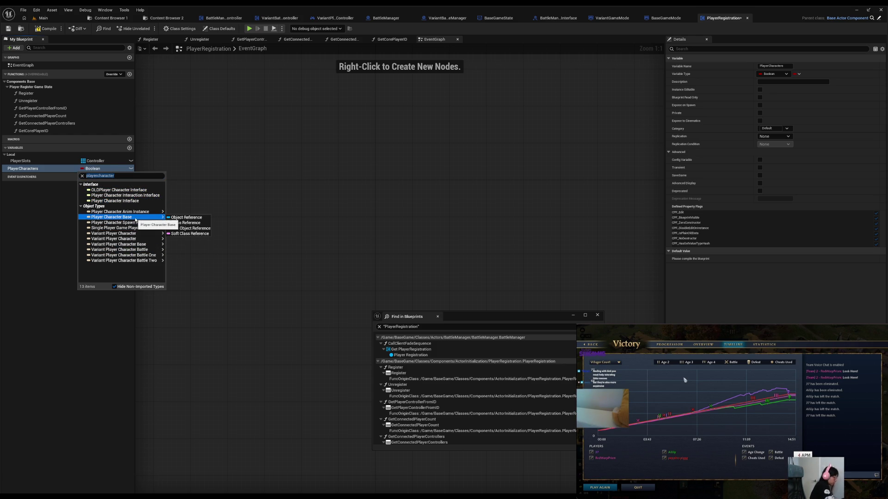
left_click(176, 222)
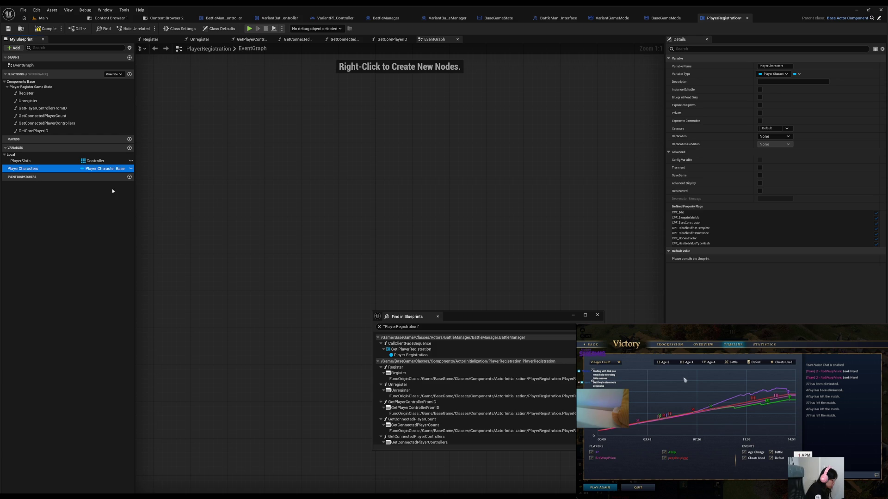
left_click(82, 170)
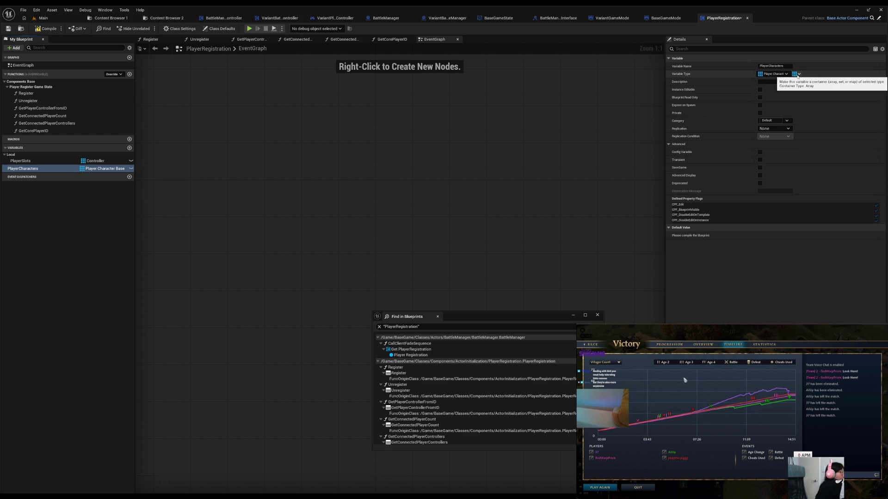
Put PlayerCharacters in the Local category, make it private, and close Find in Blueprints
left_click(786, 121)
left_click(781, 131)
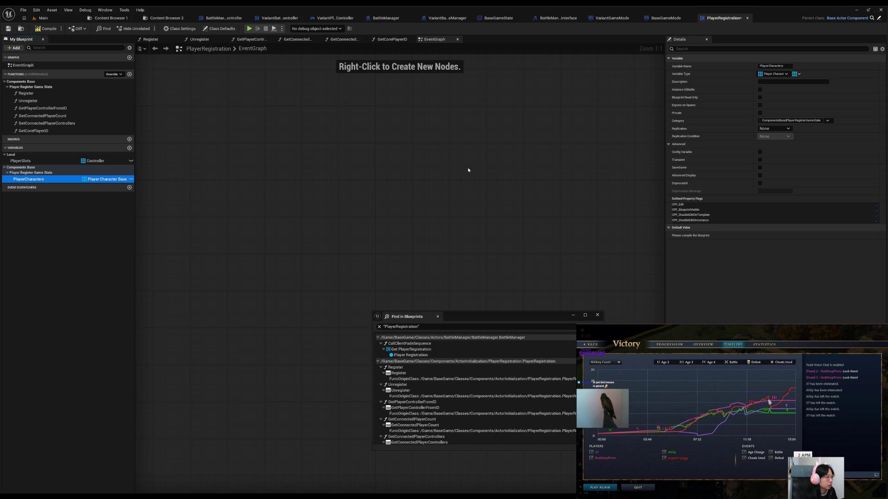
left_click(827, 121)
left_click(763, 139)
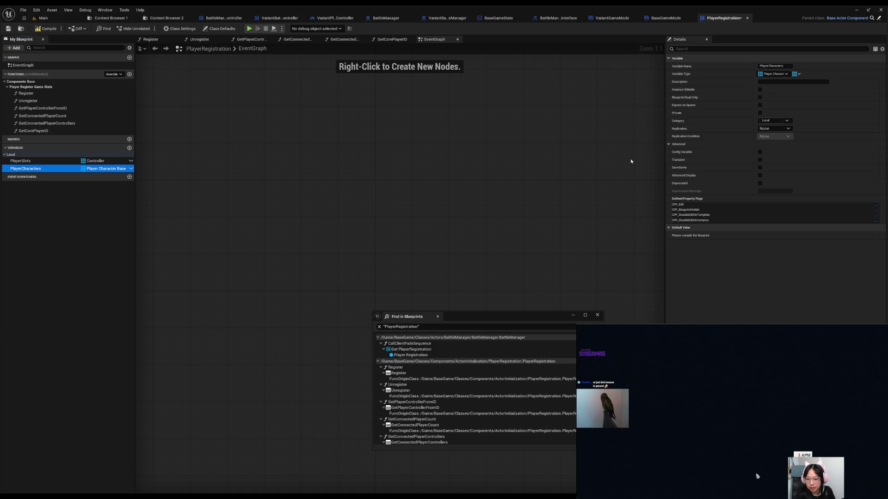
left_click(759, 113)
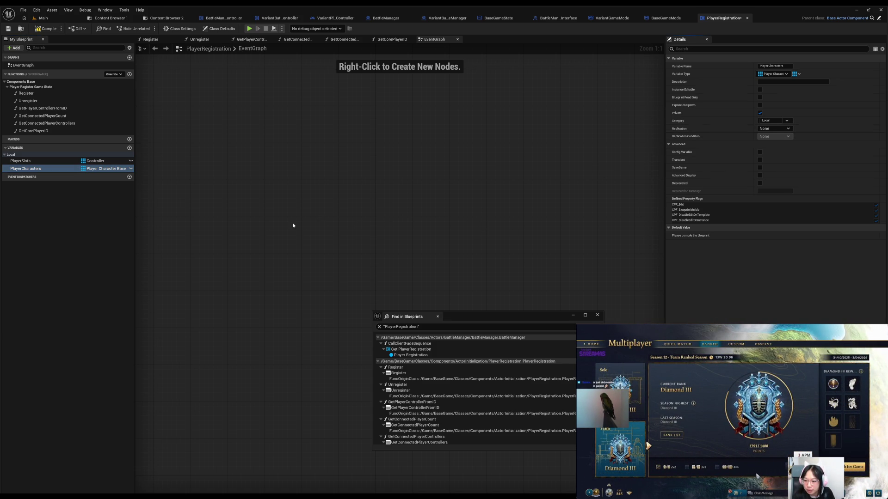
left_click(598, 315)
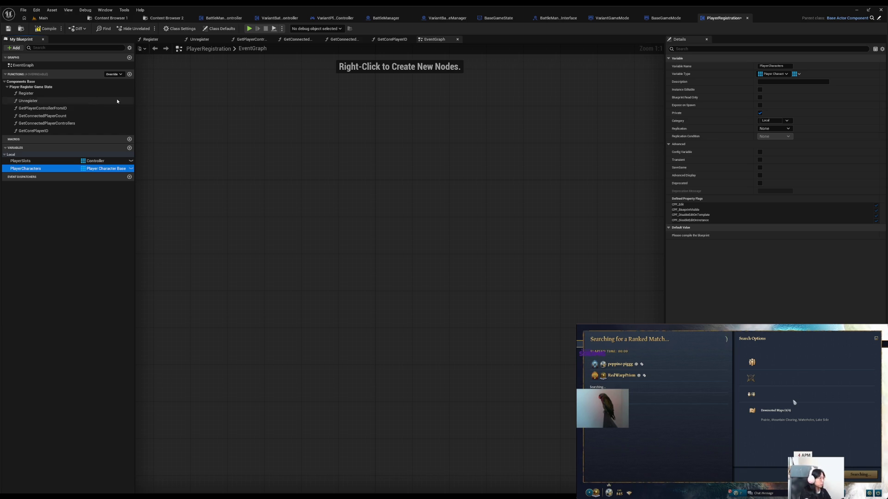
double_click(25, 93)
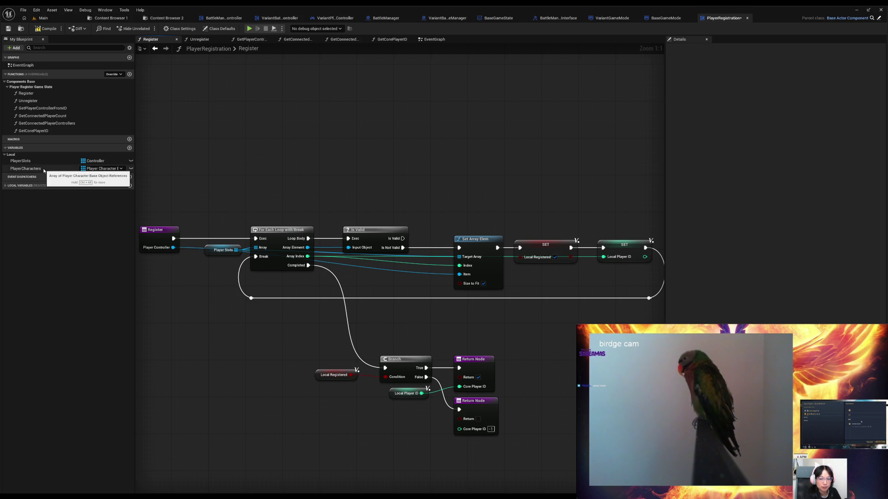
Shift the Branch and both Return nodes right, then drop PlayerCharacters below the loop
mouse_move(44, 169)
left_mouse_down()
mouse_move(181, 290)
mouse_move(191, 318)
mouse_move(199, 303)
left_mouse_up()
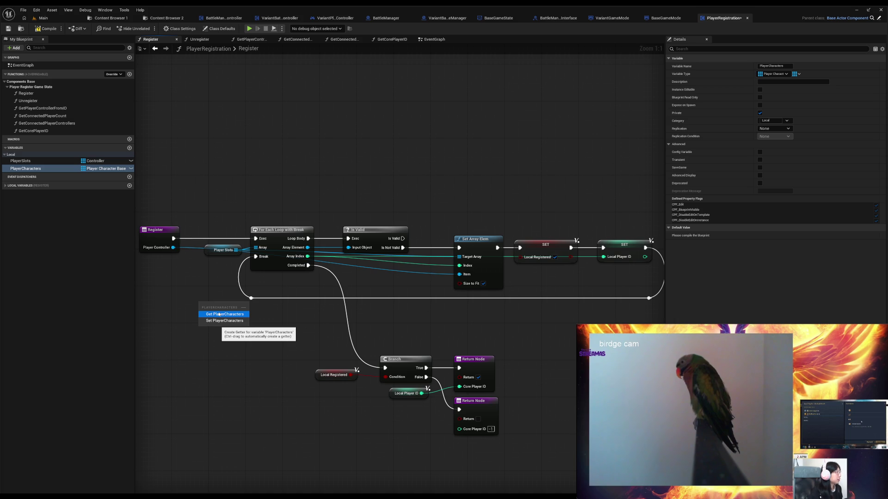
left_click(227, 331)
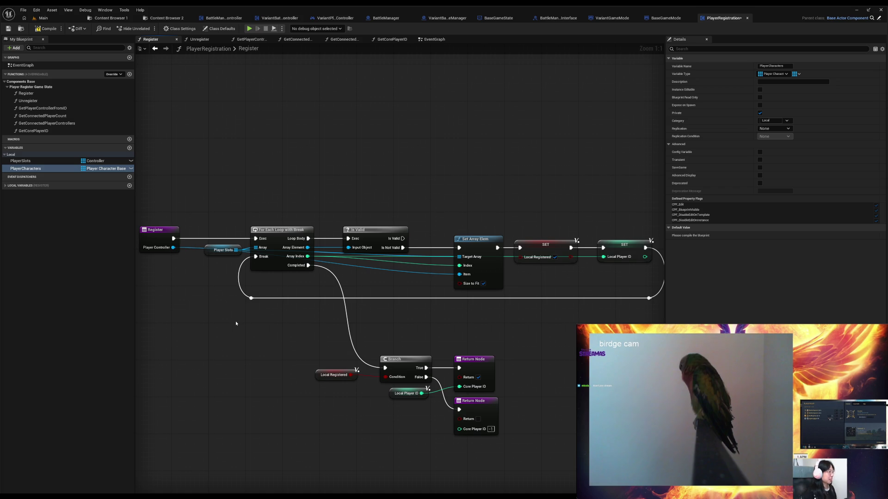
left_click_drag(311, 359, 508, 422)
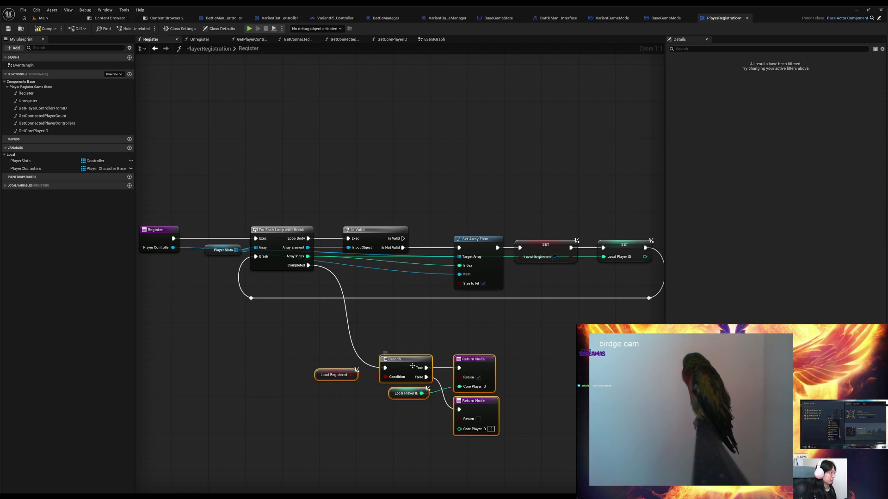
left_click_drag(397, 367, 487, 364)
left_click(268, 360)
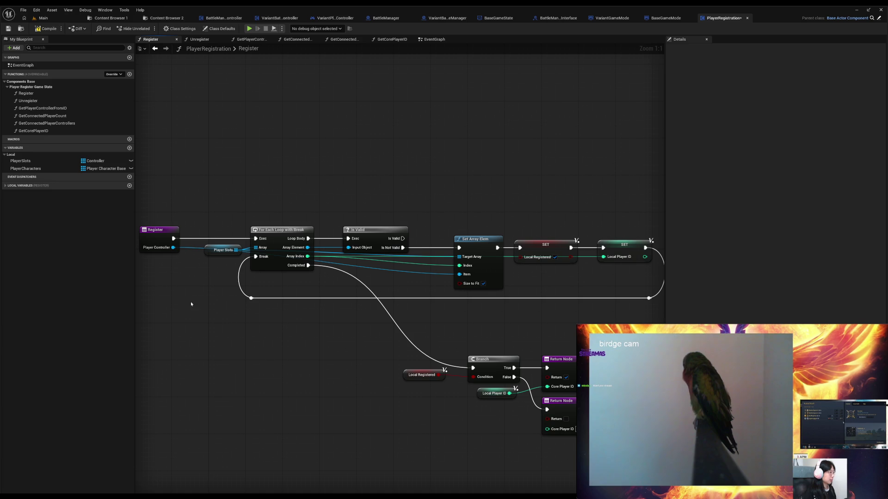
left_click_drag(25, 168, 249, 354)
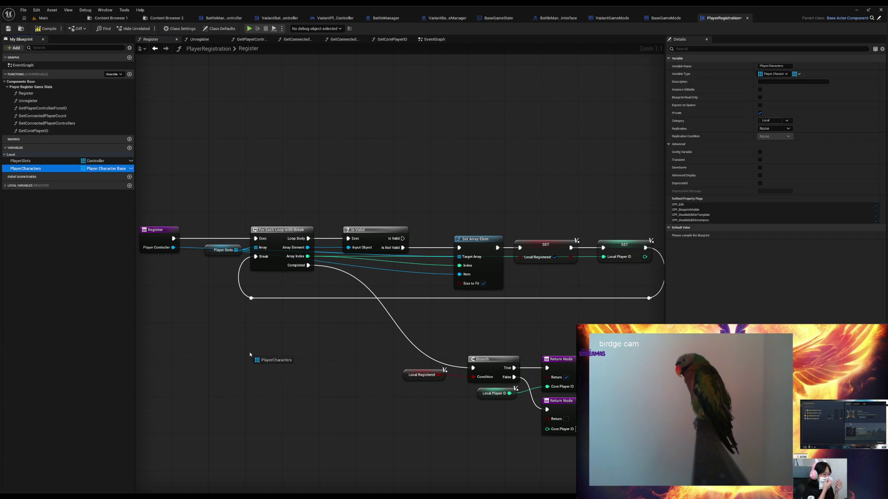
left_click_drag(249, 355, 309, 352)
Add a Player Characters getter and a Size to Fit Set Array Elem, fed by the loop's Completed pin
left_click(270, 364)
type("set e")
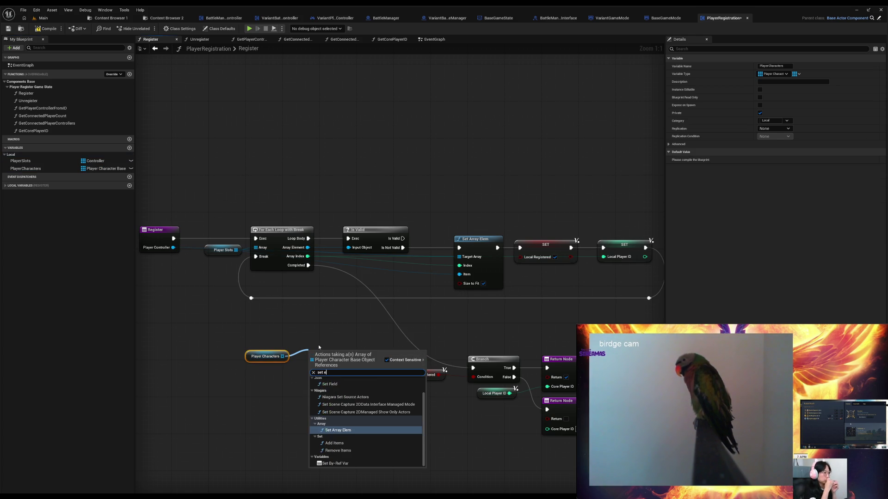
key("BackSpace")
type("array el")
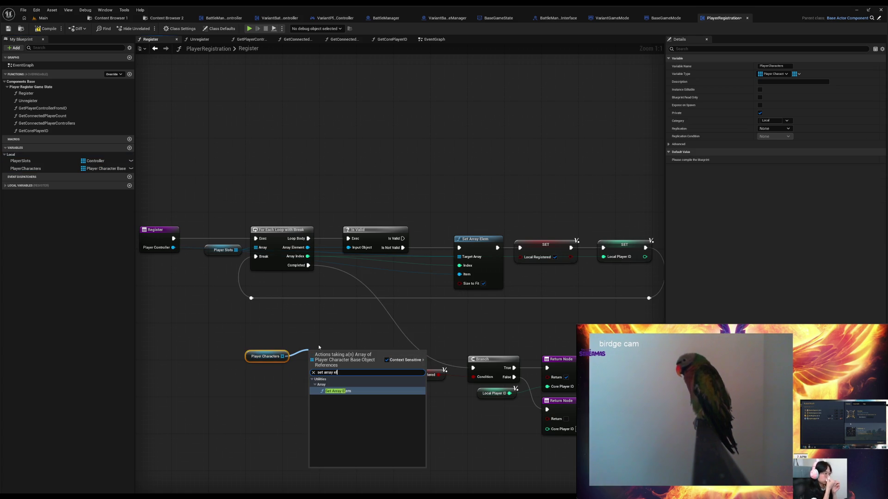
key("Return")
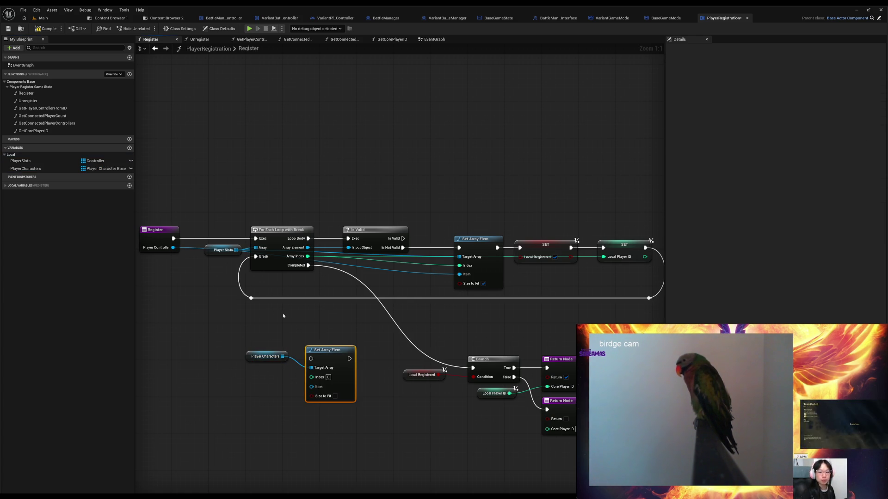
mouse_move(309, 266)
left_mouse_down()
mouse_move(310, 358)
mouse_move(361, 368)
left_mouse_up()
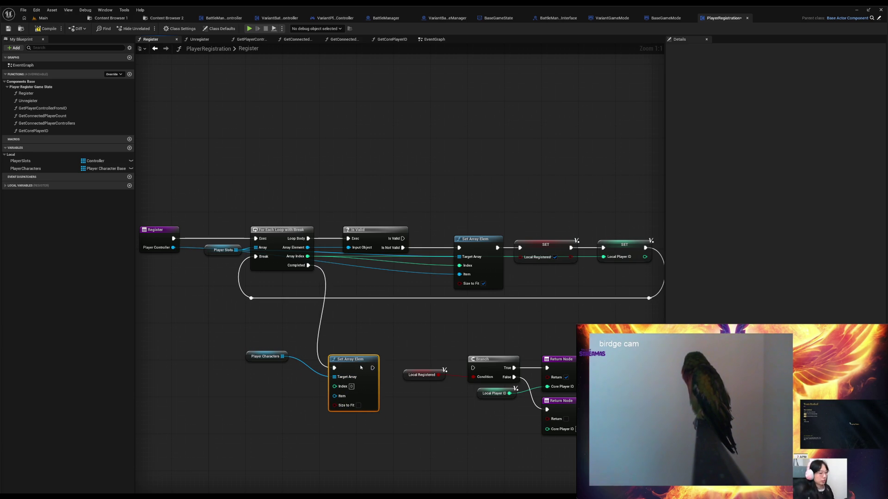
left_click_drag(245, 356, 277, 377)
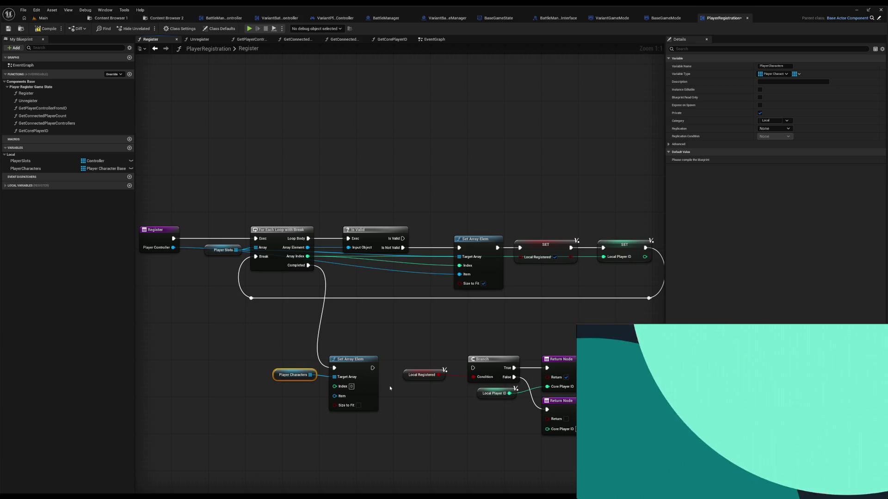
left_click(357, 405)
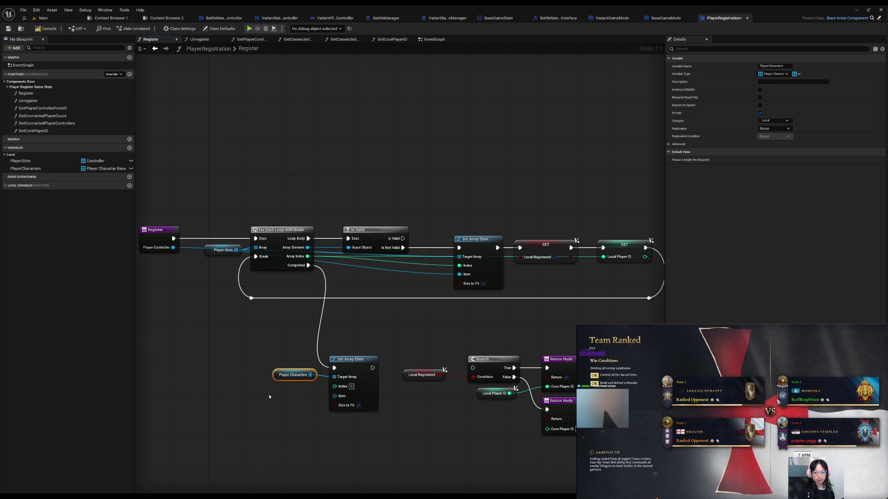
Add Get Controlled Pawn from Register's Player Controller pin and wire the pawn toward the array Item
mouse_move(173, 248)
left_mouse_down()
mouse_move(203, 259)
mouse_move(222, 400)
mouse_move(214, 396)
left_mouse_up()
type("get pawn")
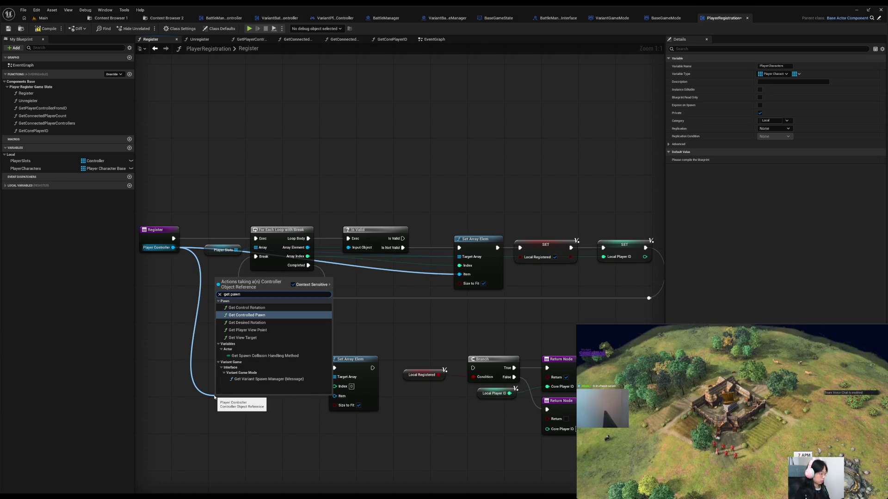
key("Return")
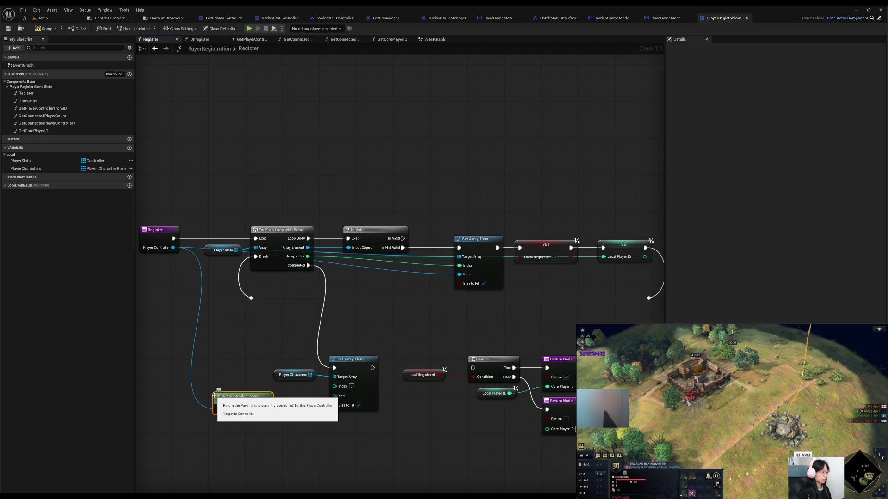
left_click_drag(234, 399, 216, 390)
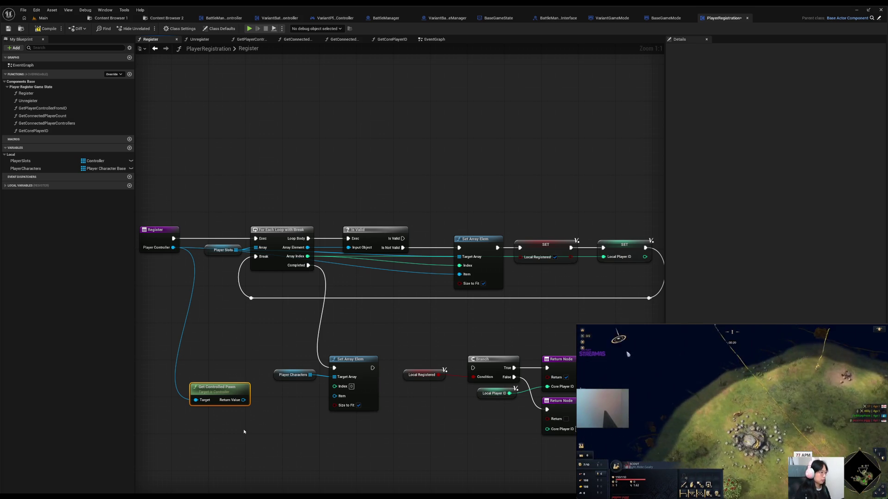
left_click_drag(243, 399, 335, 397)
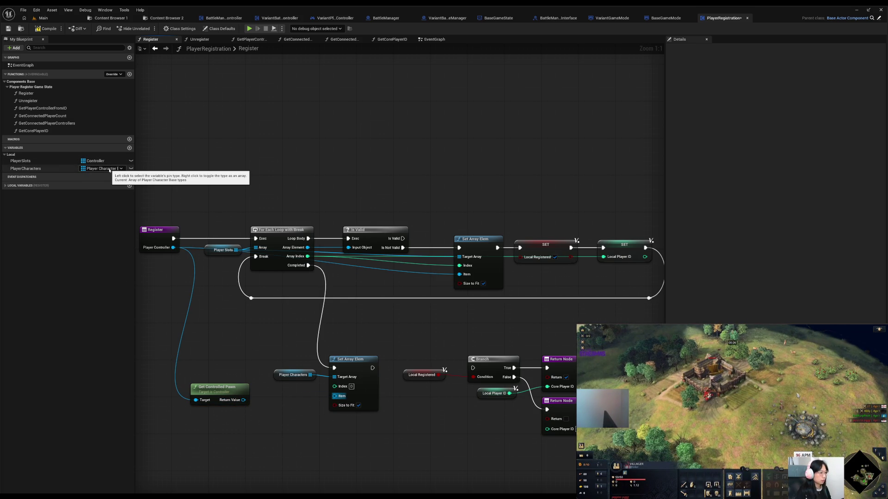
left_click(110, 170)
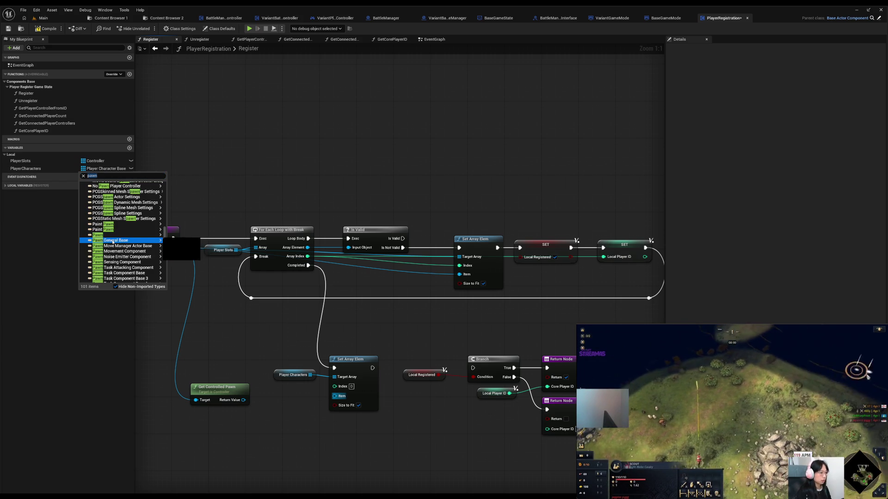
Change PlayerCharacters to a Pawn reference array and wire it into Set Array Elem's Target Array
left_click(174, 236)
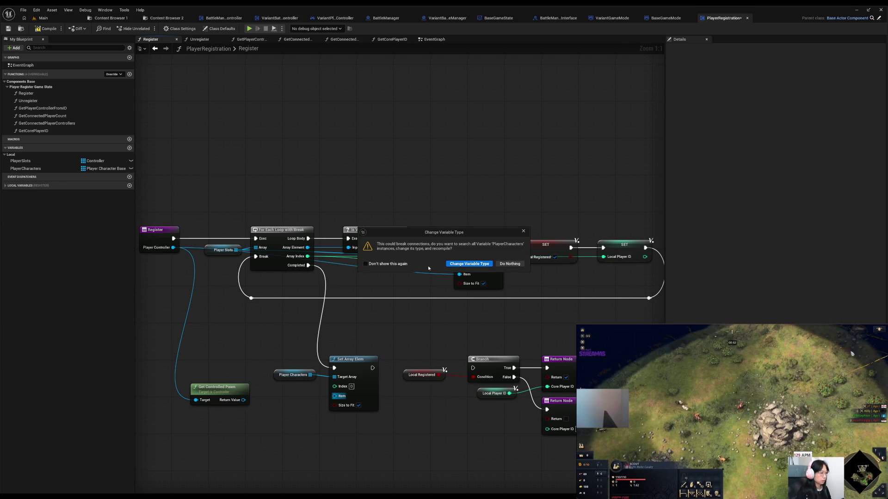
left_click(468, 263)
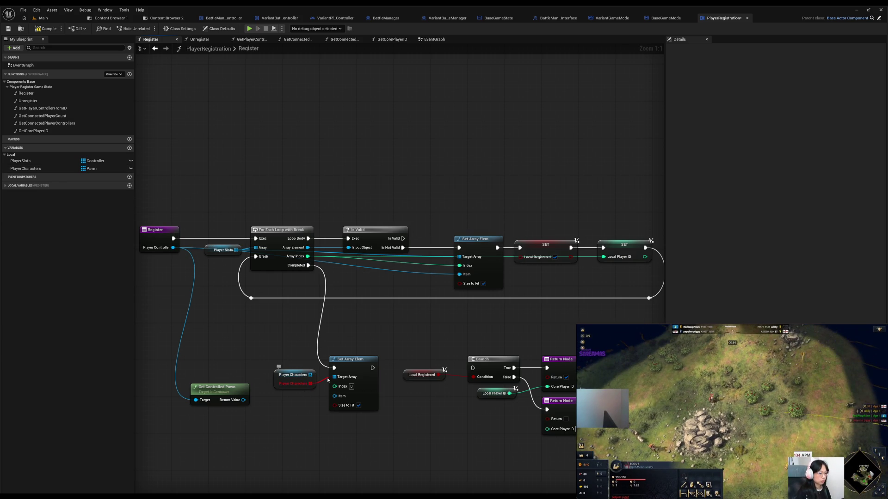
left_click_drag(310, 374, 334, 377)
left_click_drag(243, 400, 335, 396)
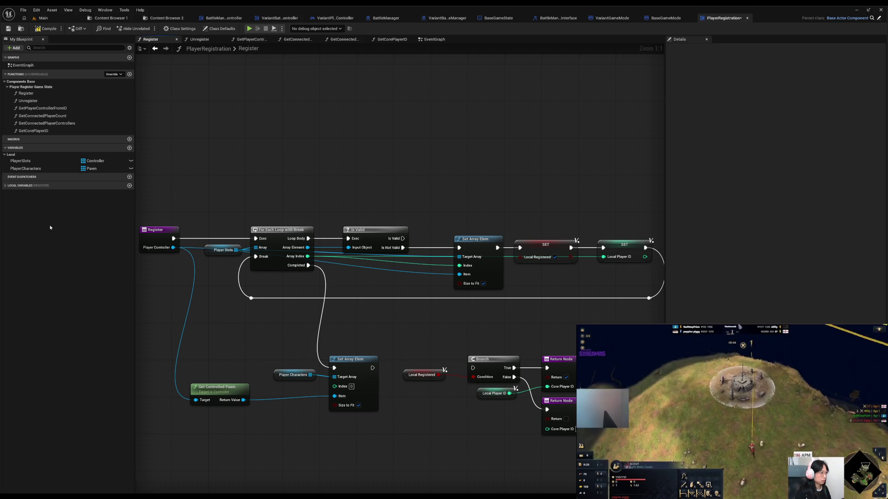
Feed a Local Player ID getter into the index and chain Set Array Elem into the Branch
left_click(19, 185)
mouse_move(18, 205)
left_mouse_down()
mouse_move(262, 396)
mouse_move(334, 386)
left_mouse_up()
left_click(291, 407)
mouse_move(265, 402)
left_mouse_down()
mouse_move(277, 391)
mouse_move(234, 408)
mouse_move(289, 410)
mouse_move(280, 406)
left_mouse_up()
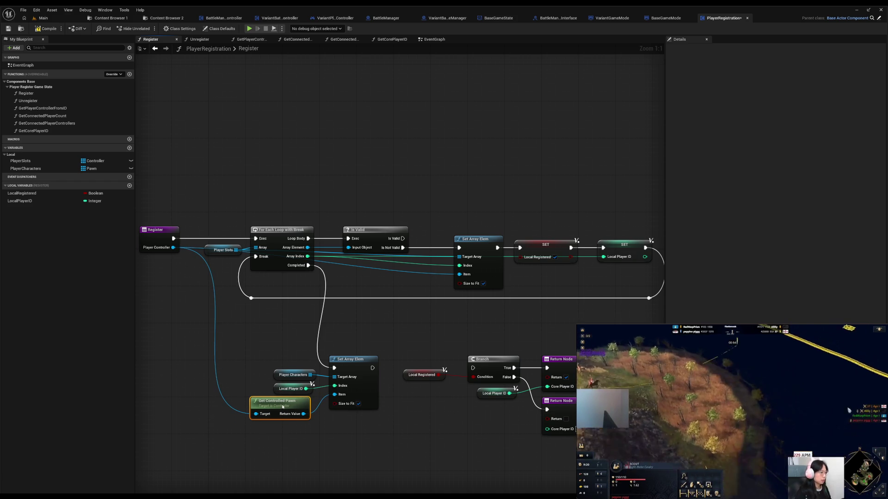
left_click_drag(373, 368, 473, 369)
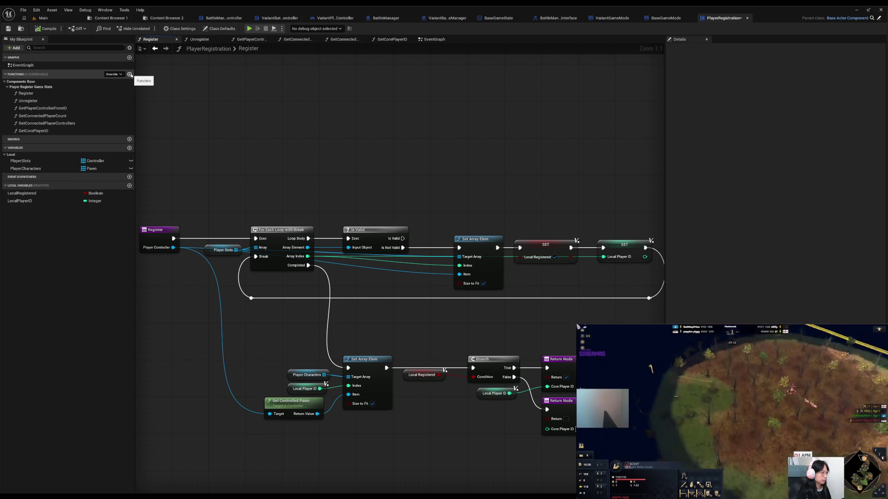
double_click(42, 101)
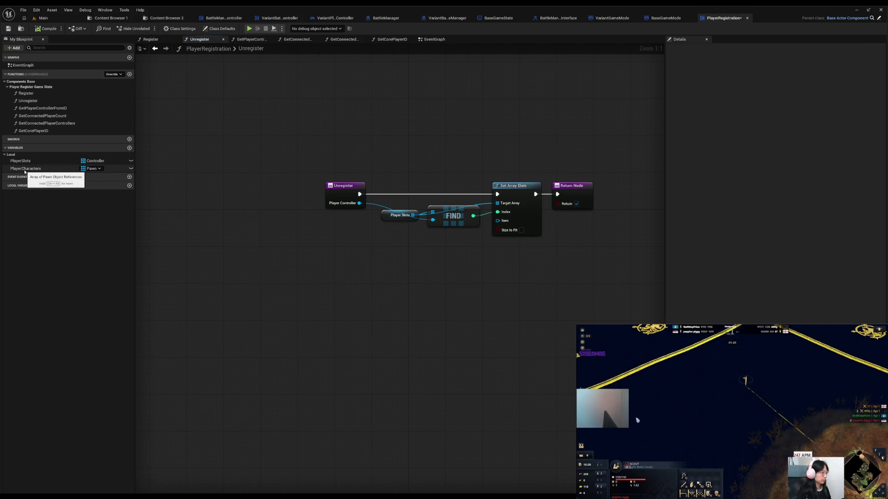
In Unregister, add a Get Player Core ID node from the Player Controller pin
mouse_move(25, 168)
left_mouse_down()
mouse_move(459, 278)
mouse_move(473, 259)
left_mouse_up()
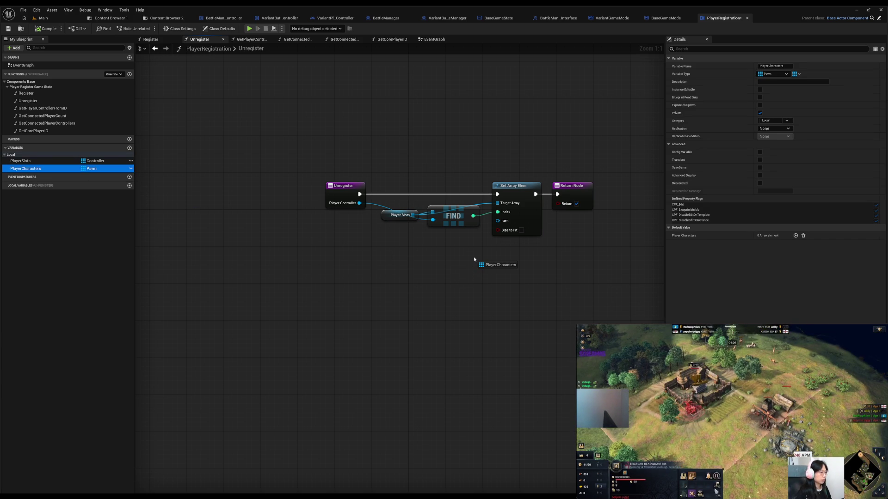
mouse_move(474, 260)
left_mouse_down()
mouse_move(489, 260)
mouse_move(467, 267)
left_mouse_up()
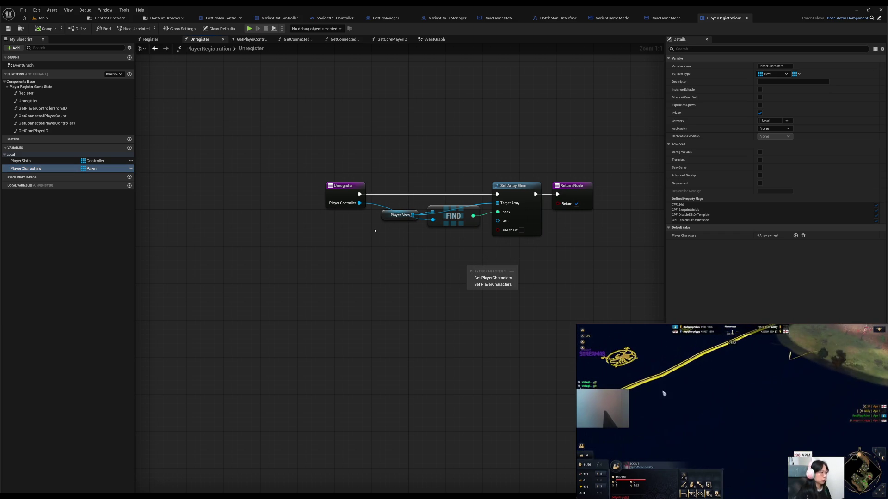
key("Escape")
left_click_drag(359, 203, 398, 253)
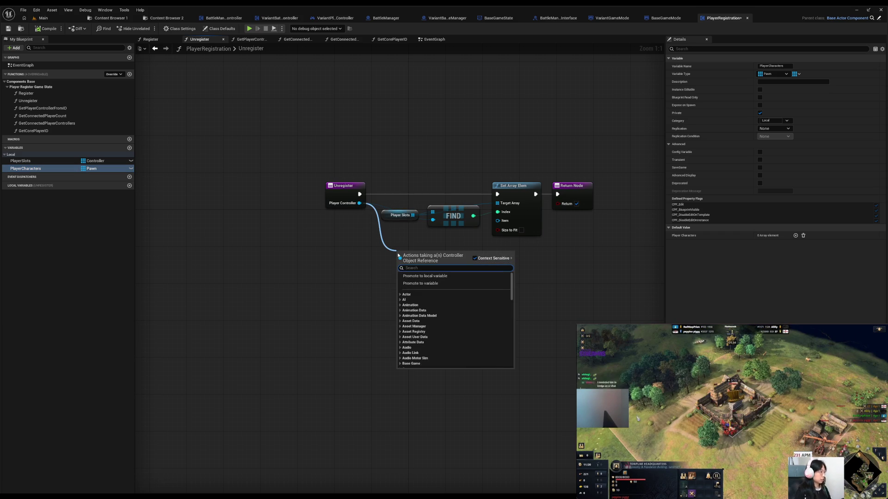
type("get player")
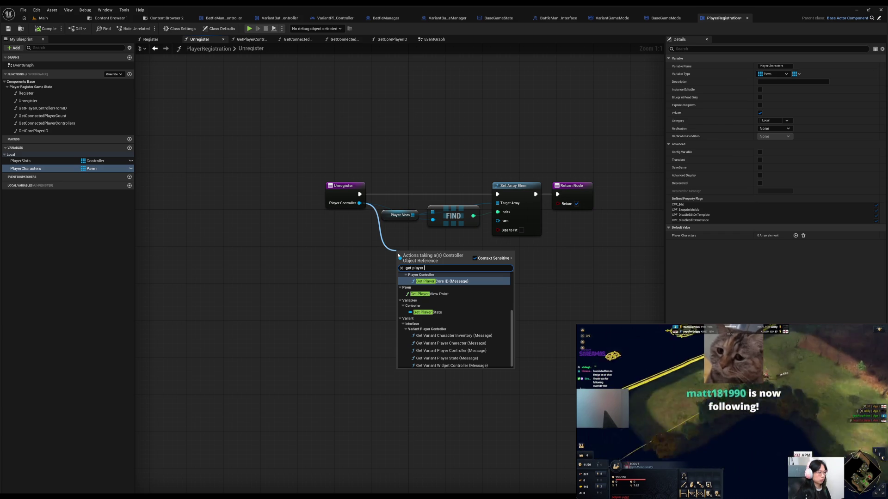
left_click(443, 282)
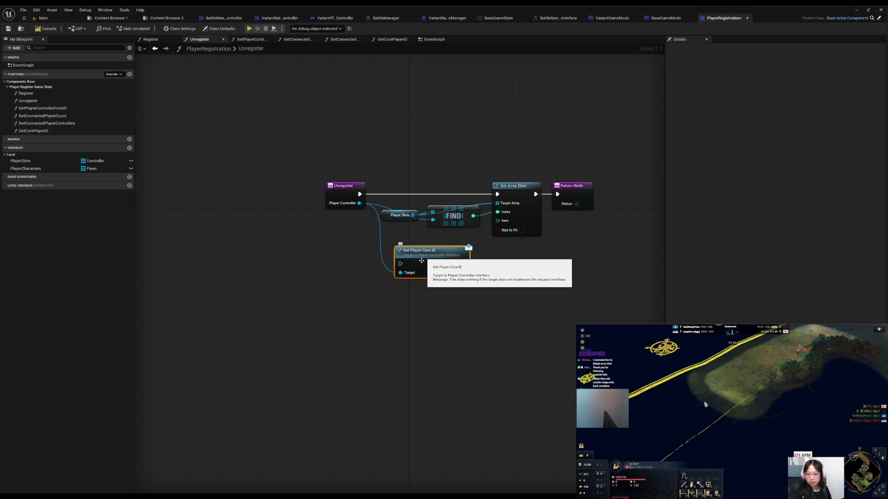
Place Get Player Core ID after the Unregister entry and bring in a Player Characters getter
left_click_drag(340, 194, 210, 194)
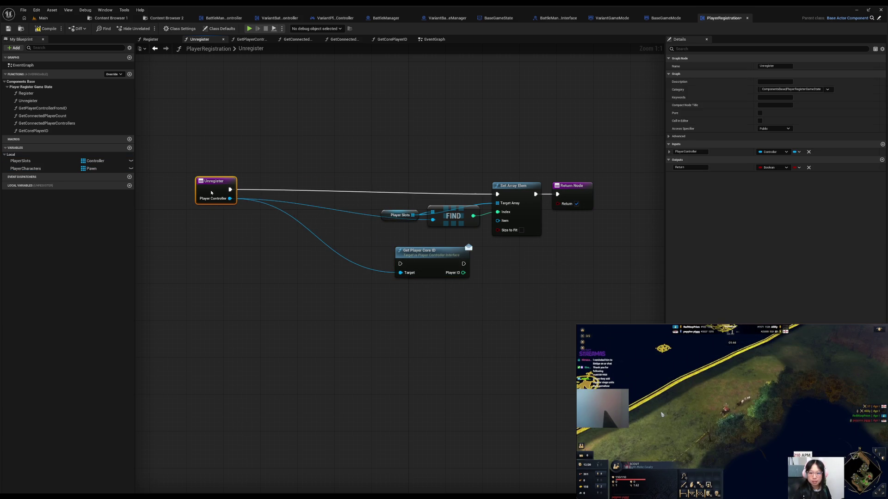
mouse_move(427, 258)
left_mouse_down()
mouse_move(295, 215)
mouse_move(287, 188)
mouse_move(332, 200)
mouse_move(497, 194)
left_mouse_up()
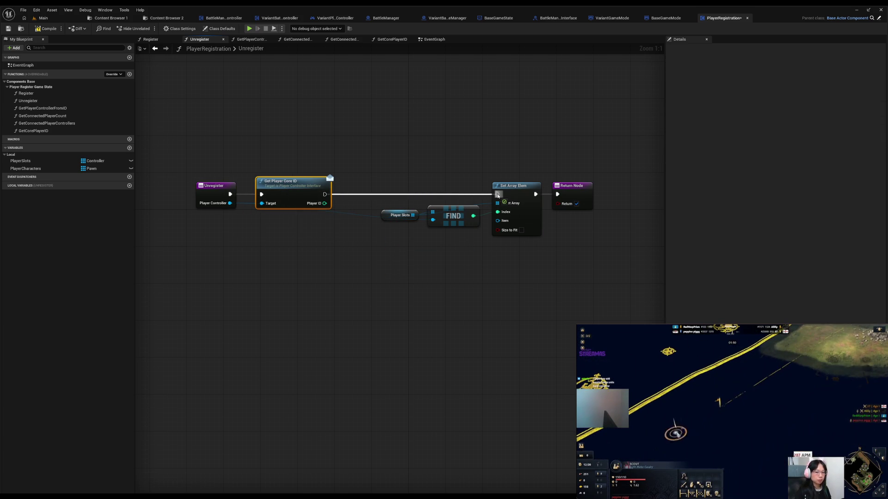
mouse_move(26, 168)
left_mouse_down()
mouse_move(289, 266)
mouse_move(418, 244)
left_mouse_up()
Place the Player Characters getter, trying a Remove node and then deleting it
left_click(341, 260)
type("remove")
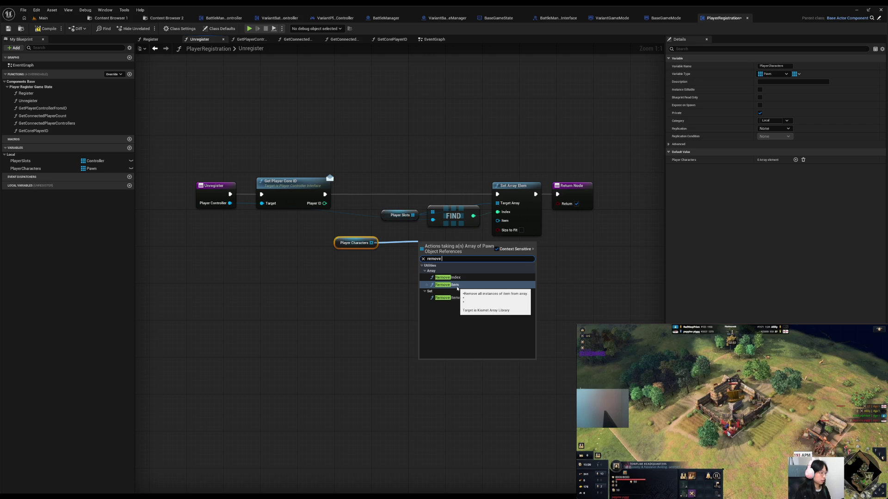
left_click(457, 287)
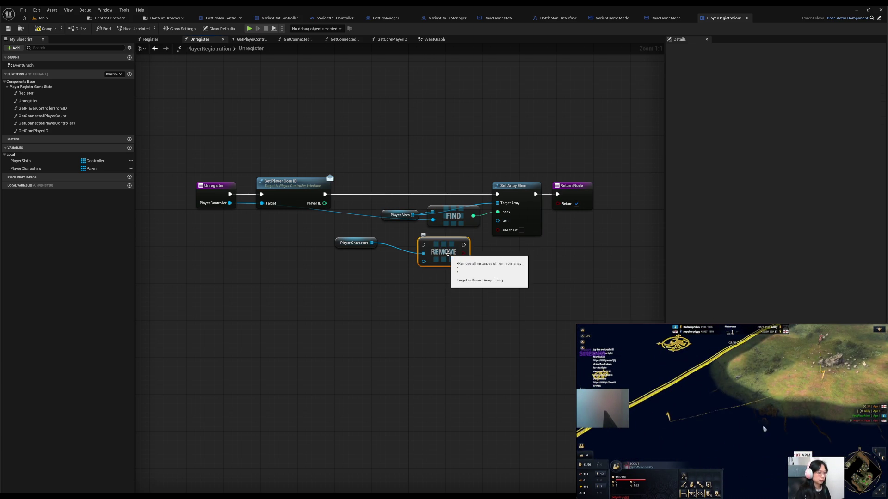
left_click_drag(448, 255, 429, 282)
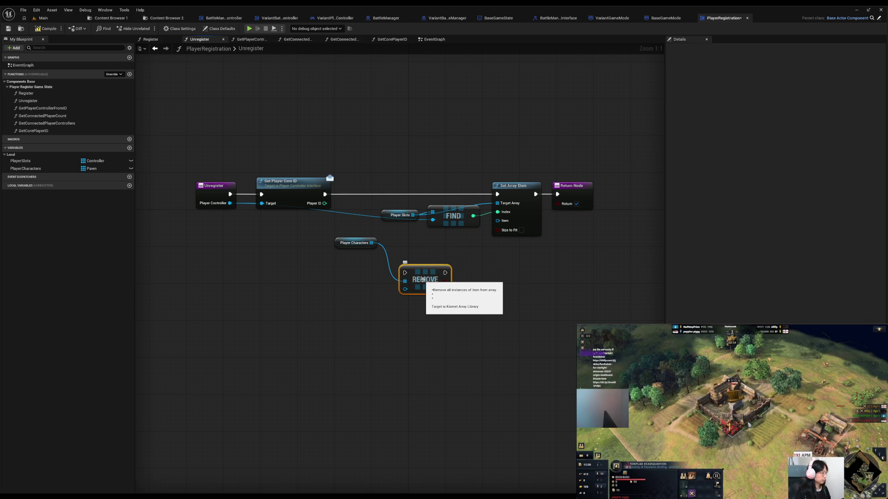
key("Delete")
Add a Size to Fit Set Array Elem on Player Characters after Get Player Core ID, chained before the existing one
mouse_move(337, 245)
left_mouse_down()
mouse_move(273, 268)
mouse_move(345, 268)
left_mouse_up()
type("set array")
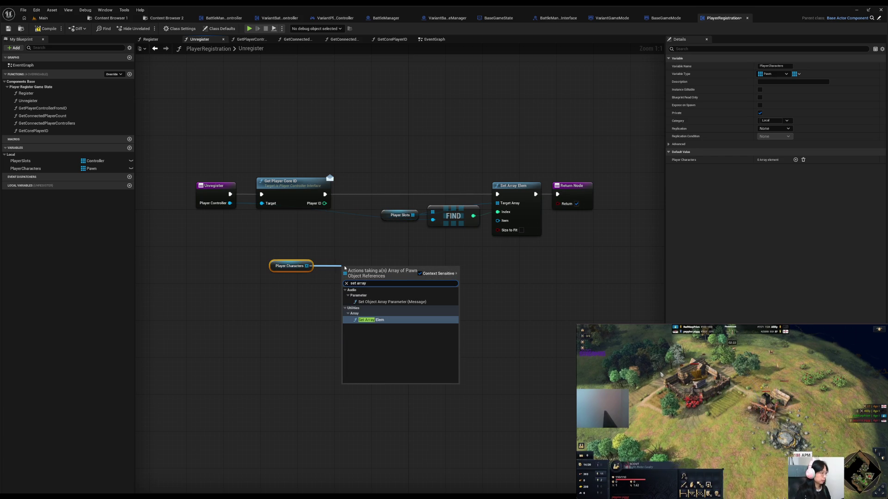
key("Return")
mouse_move(355, 273)
left_mouse_down()
mouse_move(361, 190)
mouse_move(369, 189)
mouse_move(356, 199)
mouse_move(358, 213)
left_mouse_up()
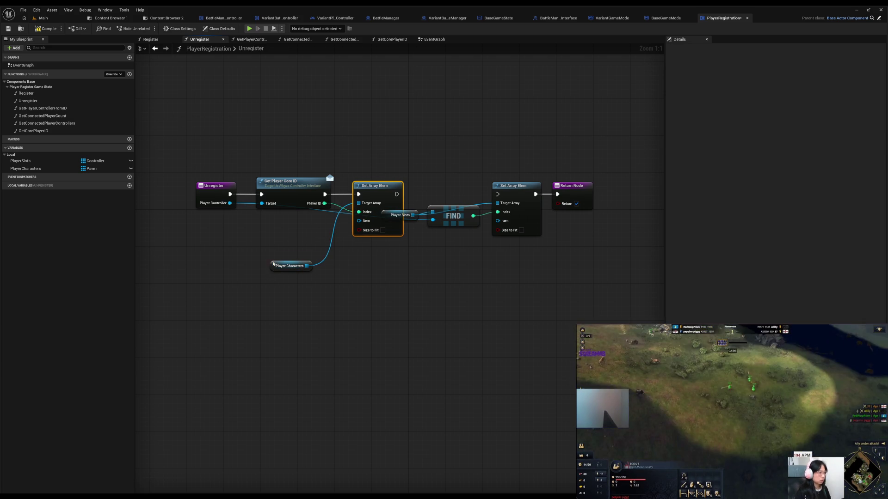
left_click_drag(274, 269, 293, 222)
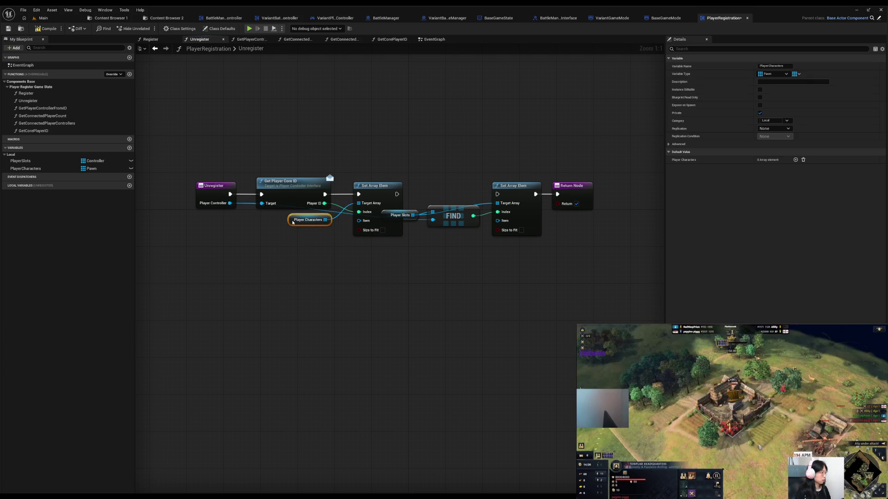
left_click(382, 230)
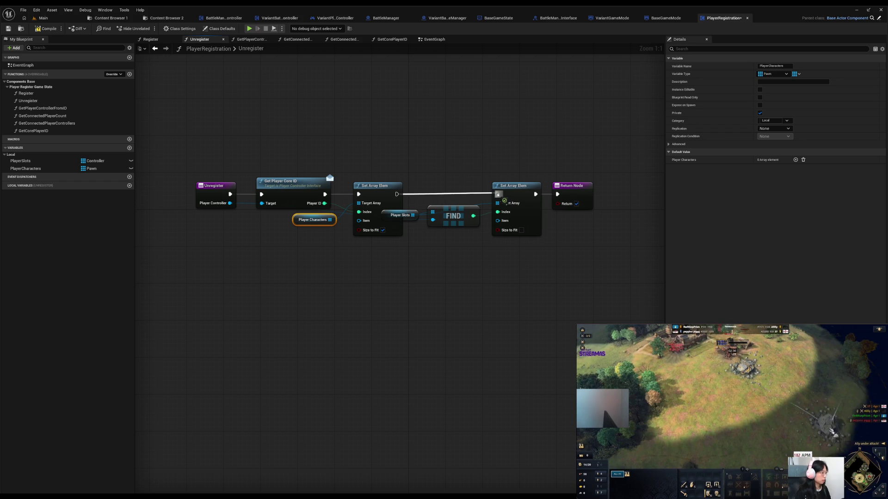
left_click_drag(498, 195, 497, 195)
Shift the left-hand nodes further left to tidy the graph and save the blueprint
left_click_drag(190, 167, 378, 245)
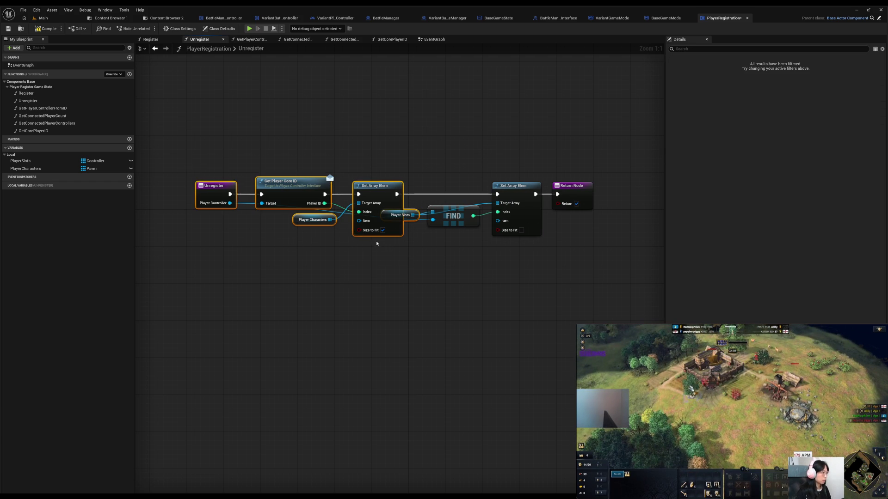
left_click_drag(179, 150, 357, 238)
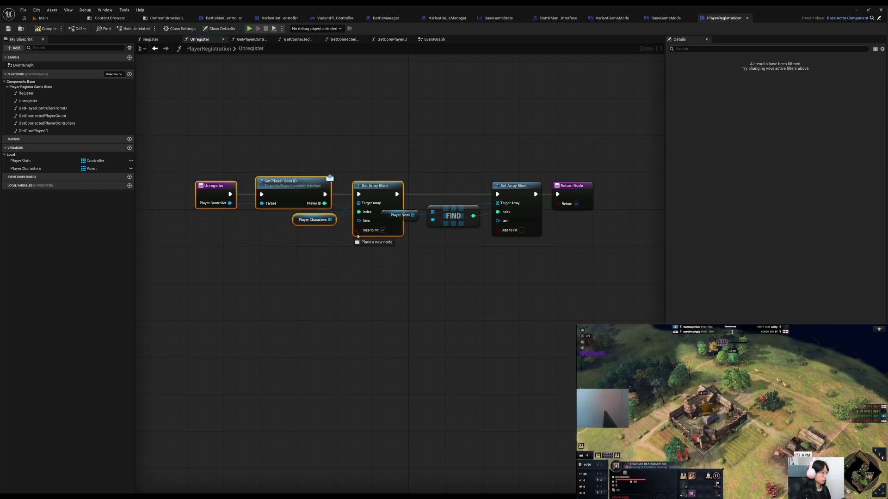
left_click_drag(332, 284, 241, 314)
left_click(222, 281)
left_click_drag(190, 165, 403, 243)
left_click_drag(375, 185, 342, 185)
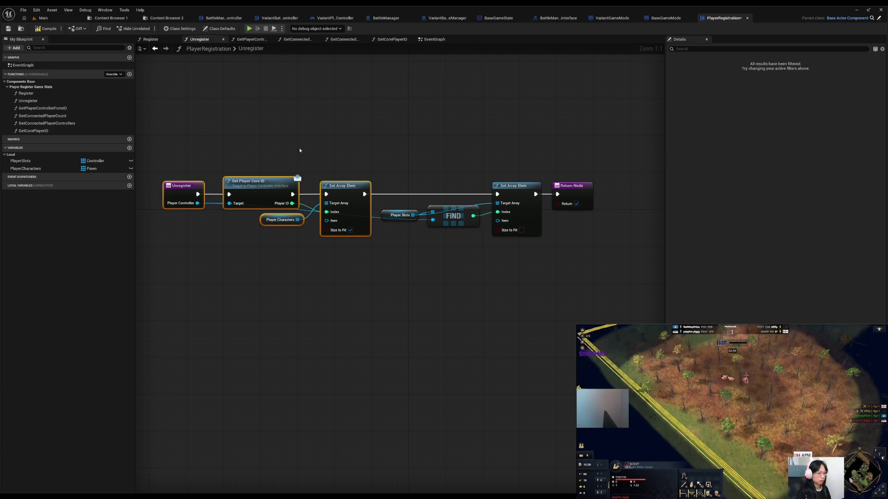
left_click(303, 150)
key("ctrl+s")
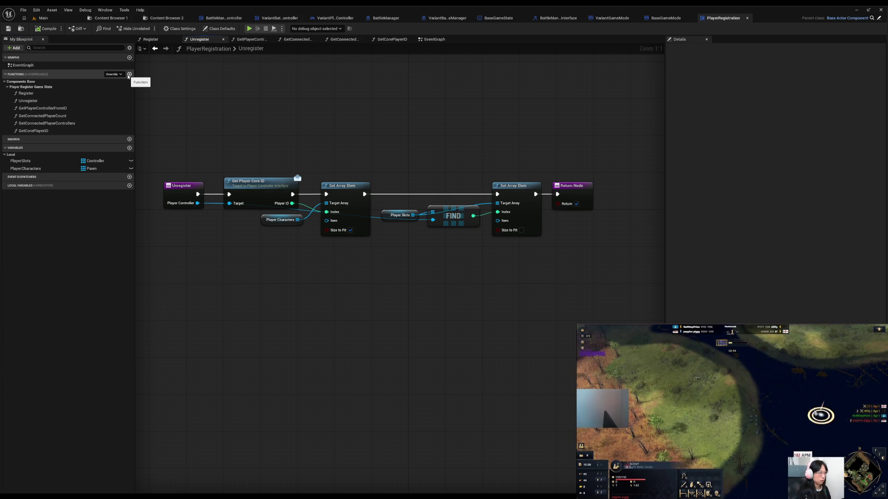
Add a new function named GetPlayerCharacter
left_click(129, 74)
type("GetP")
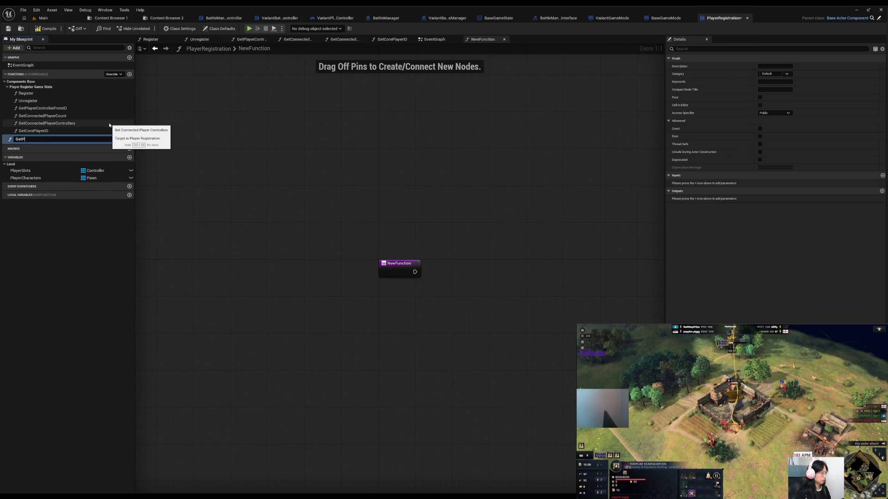
type("layerCha")
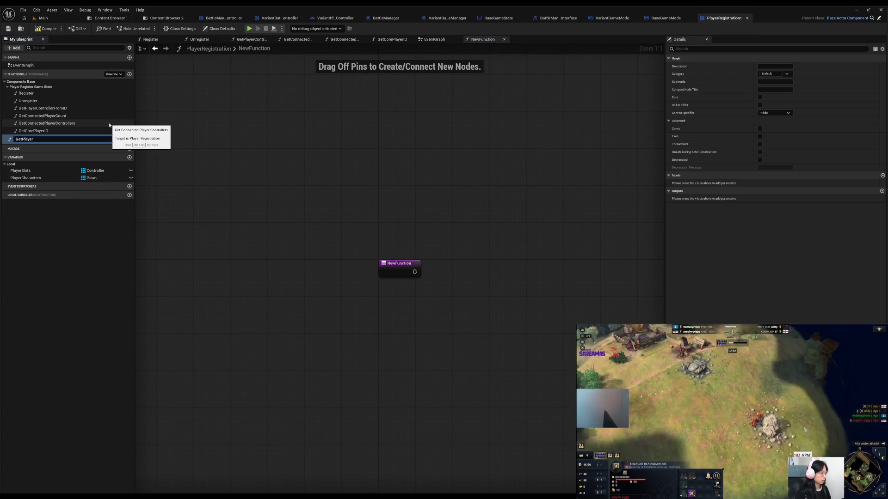
type("racter")
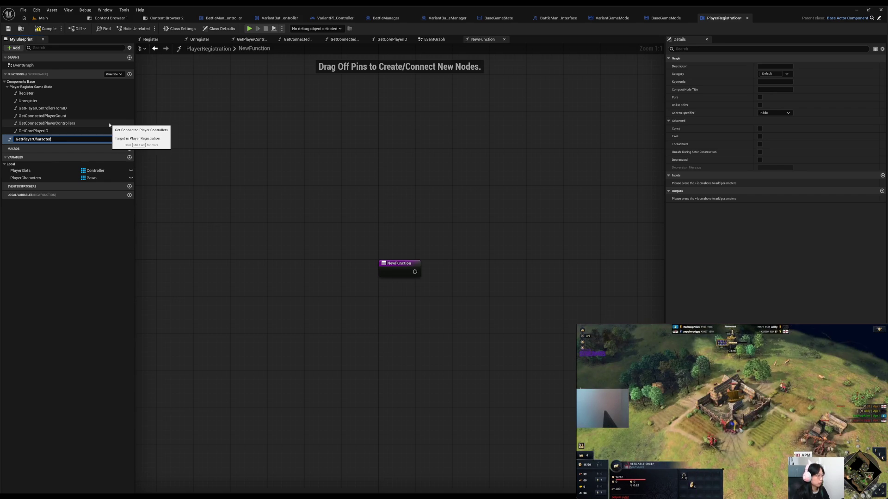
key("Return")
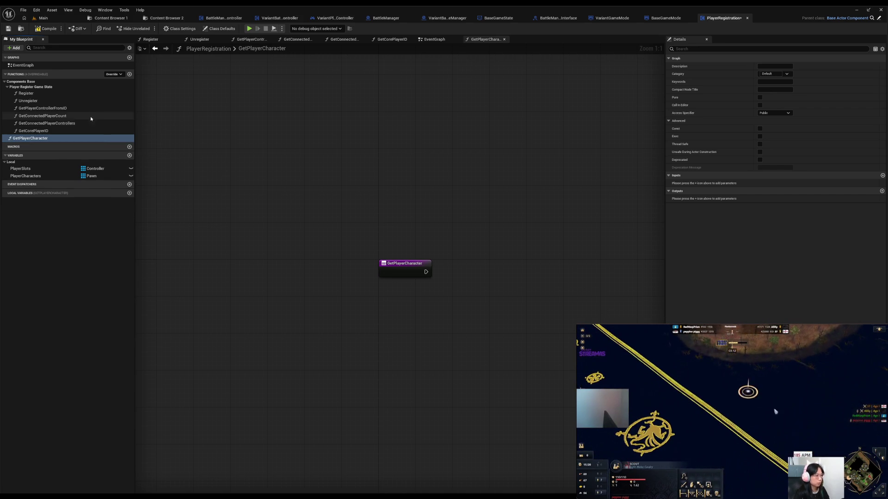
Rename GetPlayerControllerFromID to GetPlayerControllerByID and open the GetPlayerCharacter graph
left_click(61, 108)
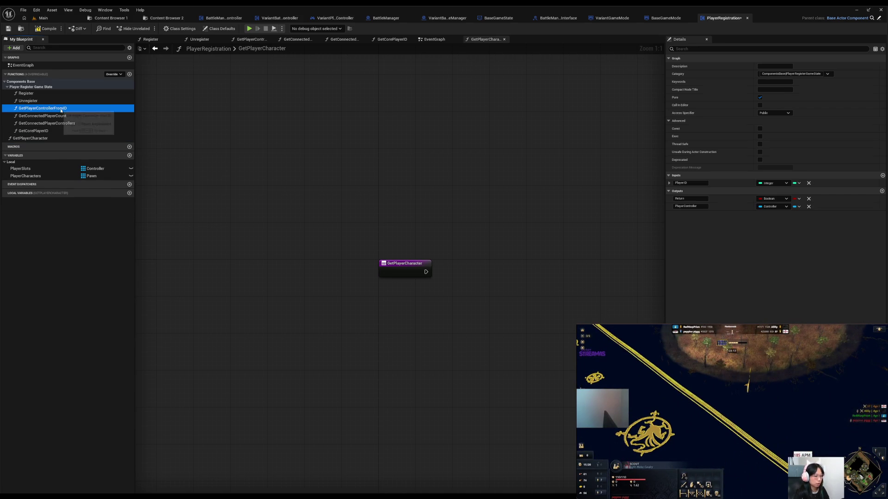
double_click(61, 109)
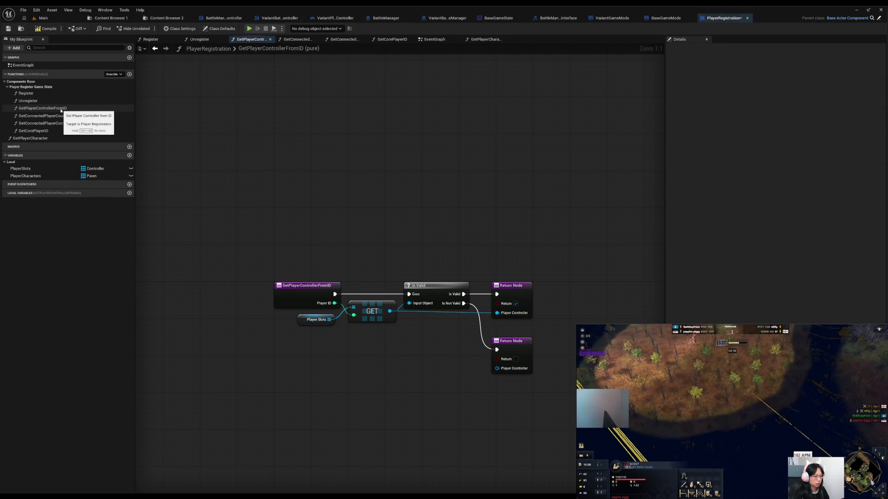
left_click(61, 109)
left_click(61, 109)
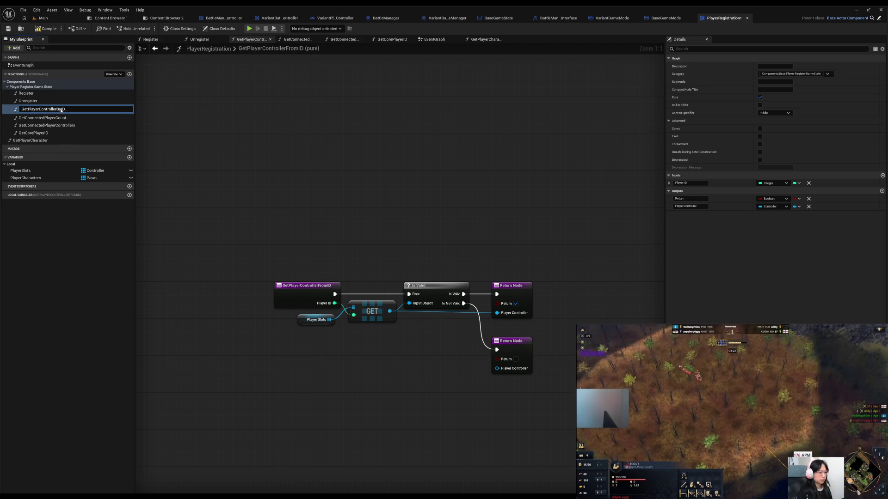
key("Return")
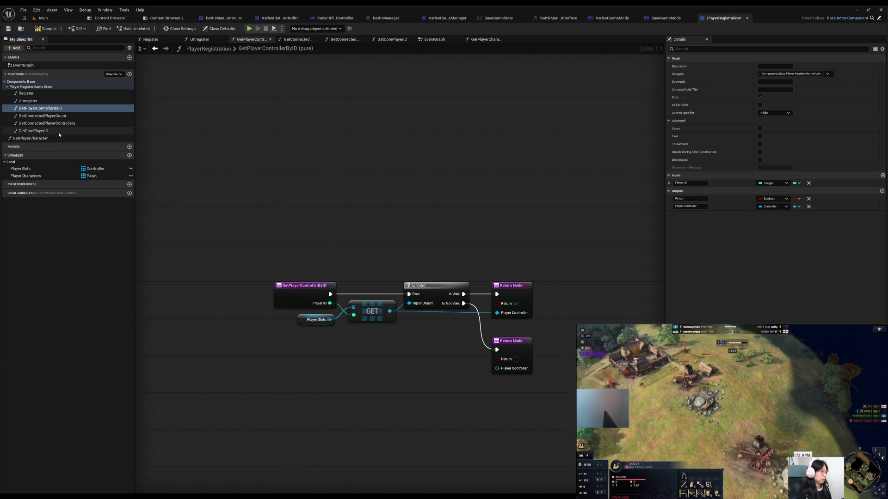
left_click(58, 131)
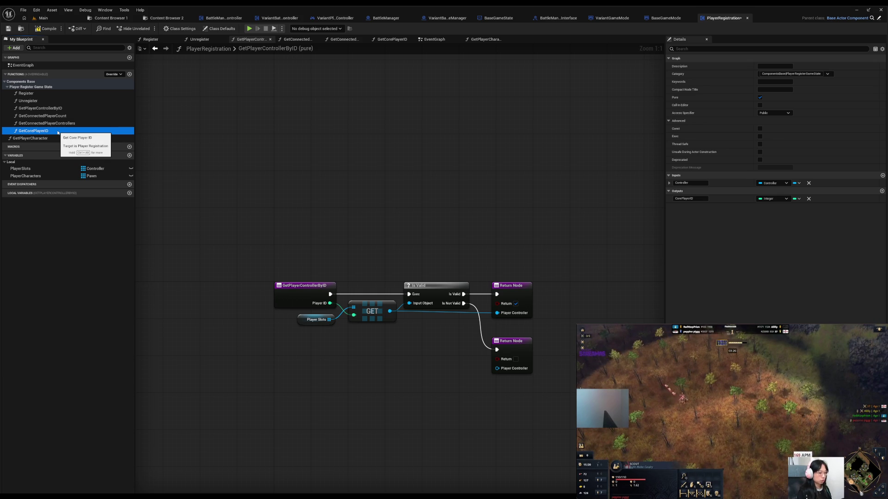
left_click(58, 138)
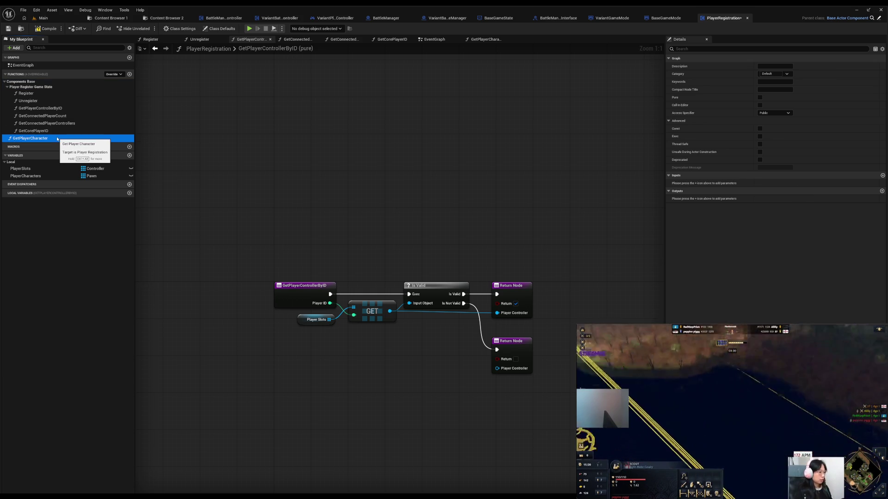
double_click(57, 138)
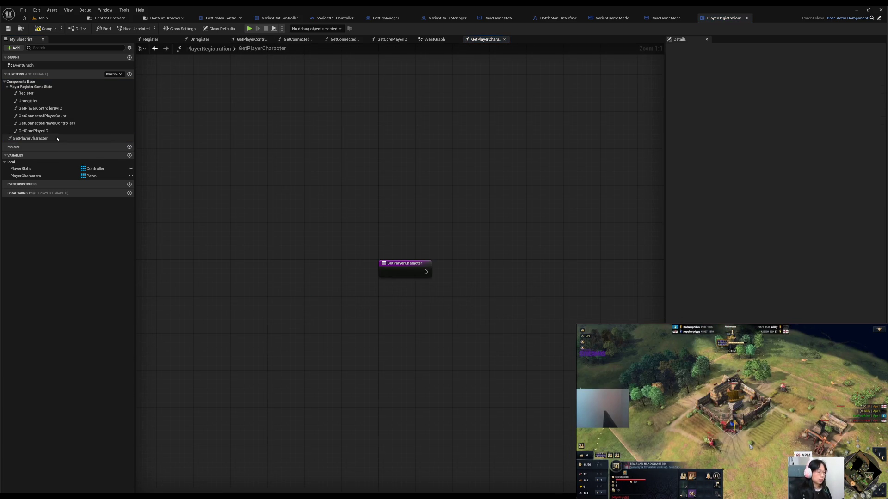
Give GetPlayerCharacter an input named Controller of Controller object reference type
left_click_drag(405, 264, 348, 263)
left_click(882, 144)
type("Controller")
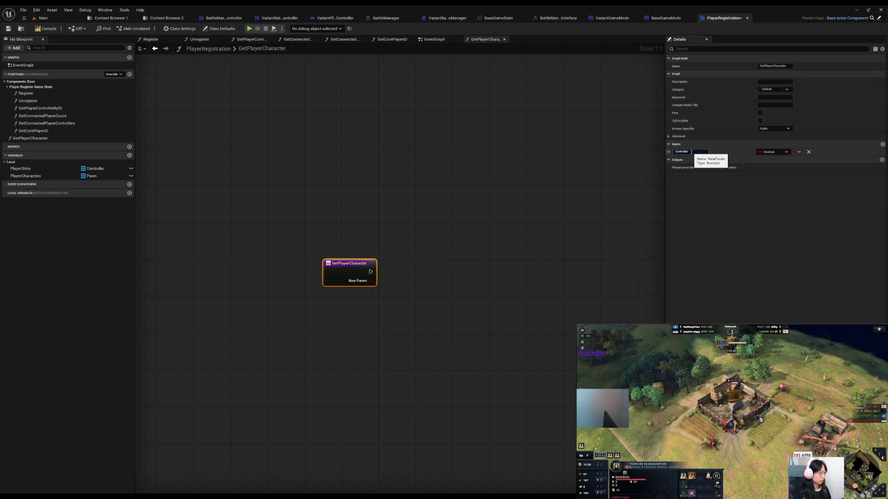
key("BackSpace")
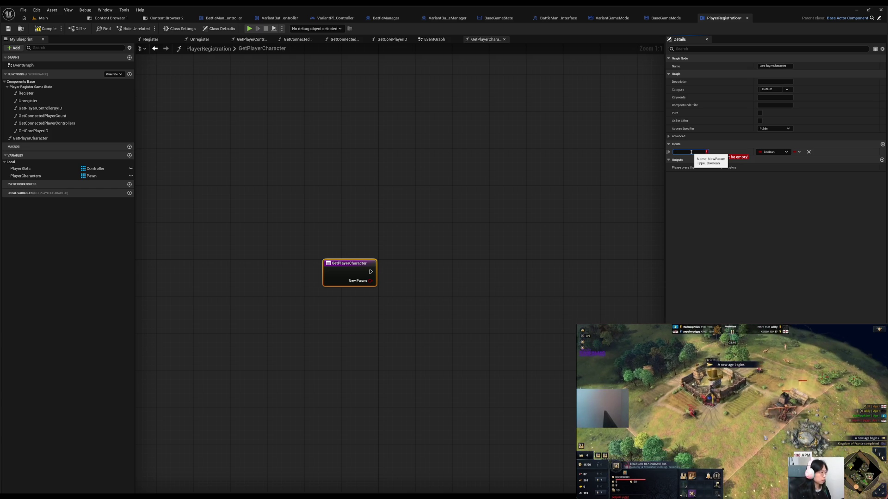
type("Controller")
key("Return")
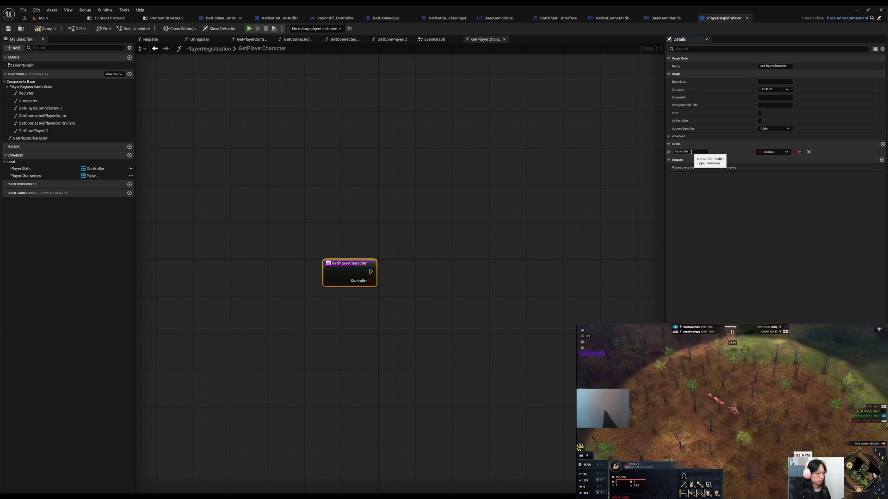
left_click(786, 152)
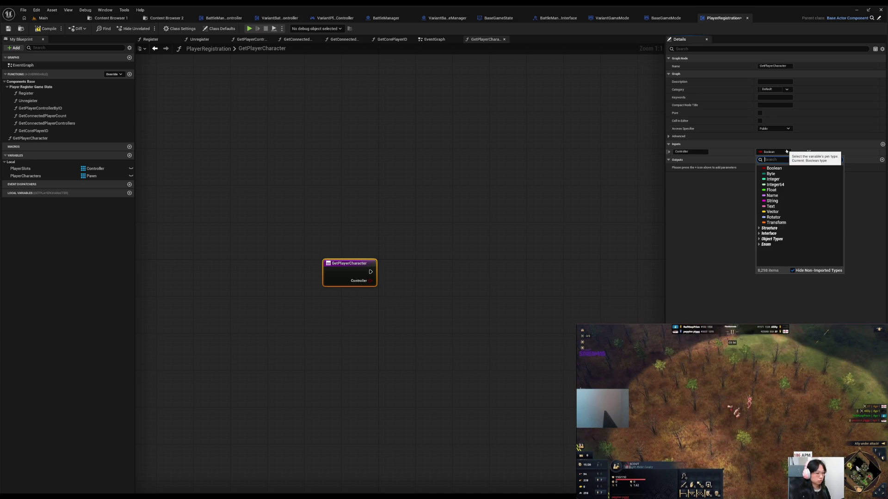
type("contro")
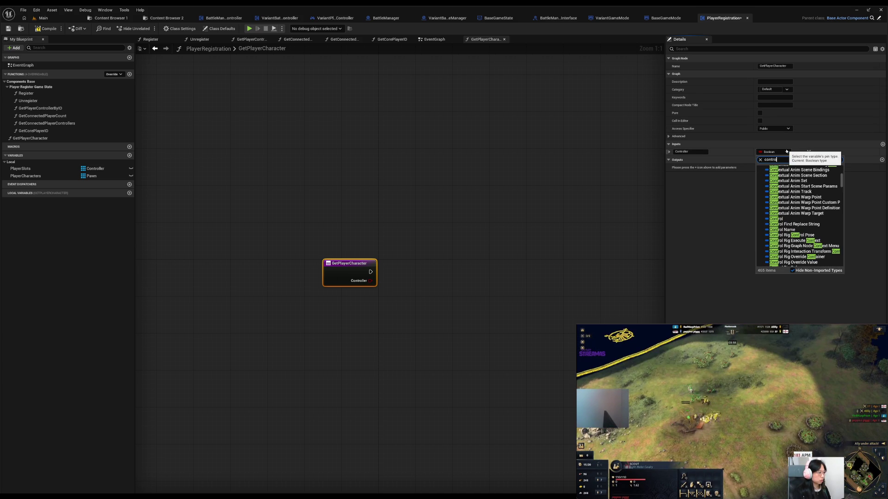
type("ller")
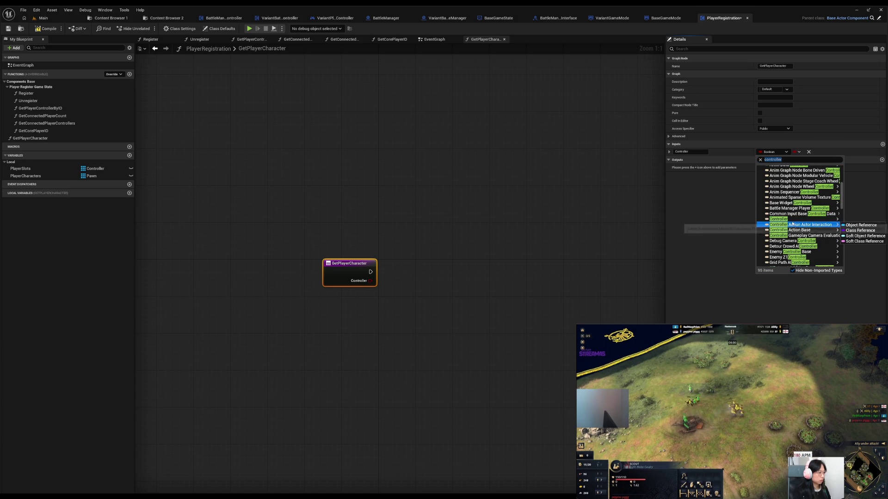
left_click(806, 219)
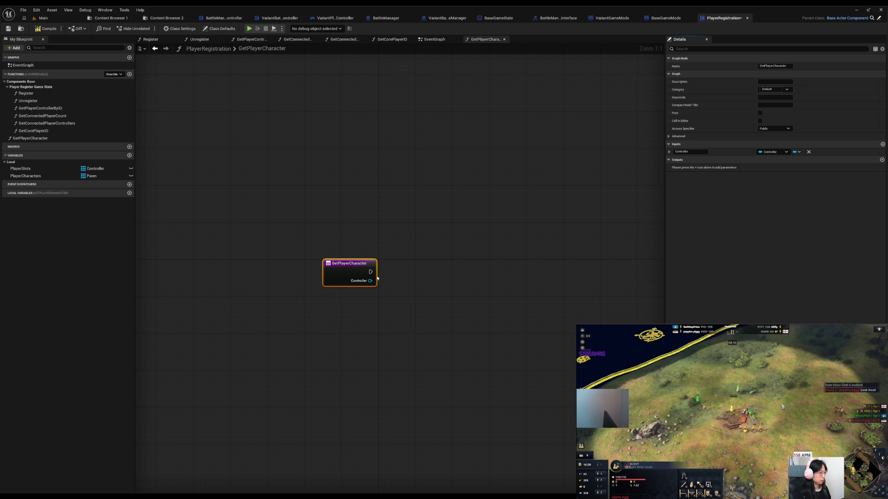
Call Get Player Core ID on the Controller input beside the entry node
left_click_drag(371, 285, 407, 288)
type("g")
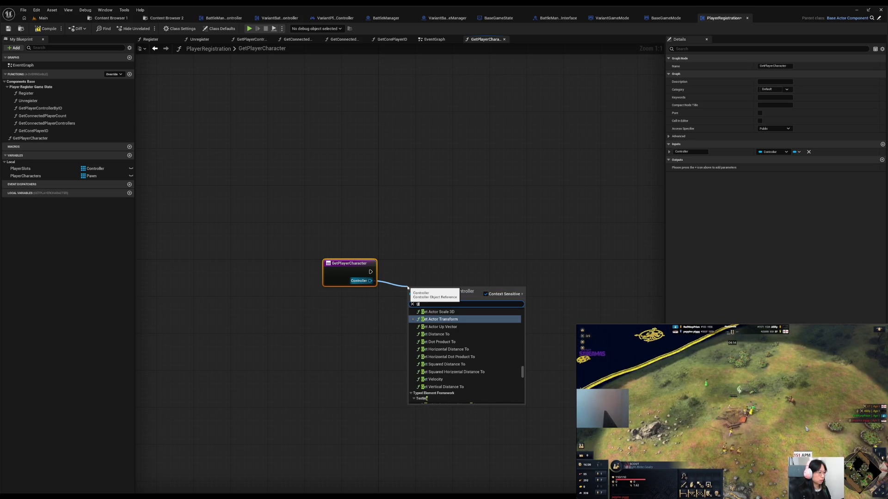
type("et core")
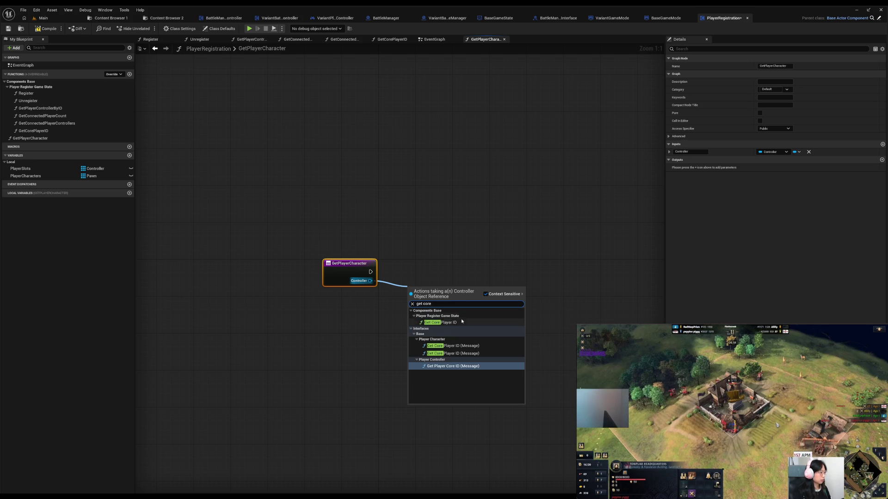
left_click(453, 366)
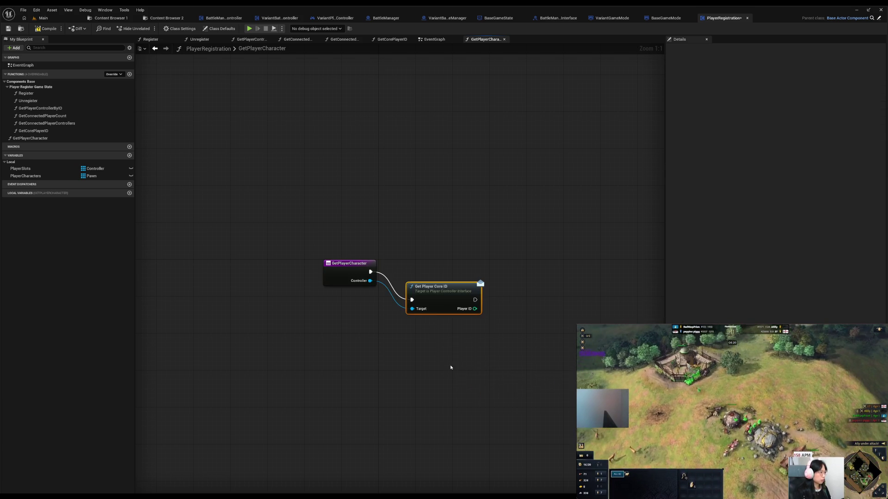
left_click_drag(434, 293, 425, 265)
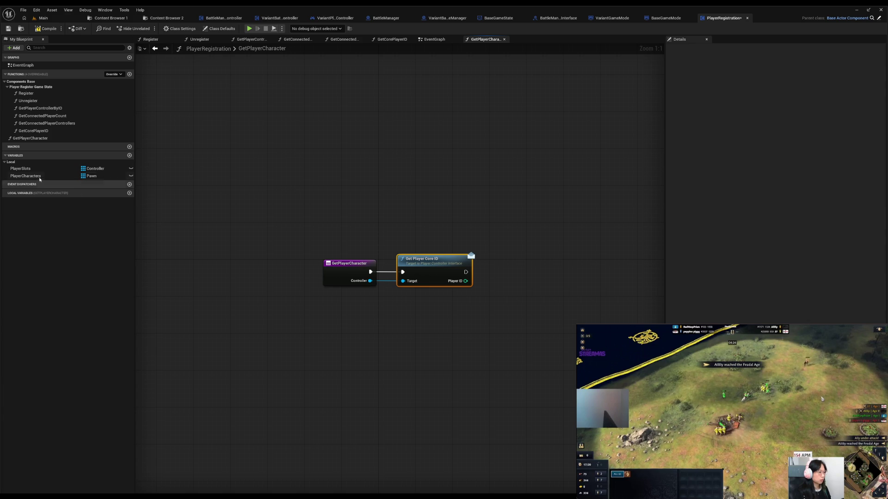
GET the Player Characters entry at the returned Player ID
mouse_move(34, 178)
left_mouse_down()
mouse_move(415, 341)
mouse_move(527, 318)
left_mouse_up()
left_click(432, 339)
type("get")
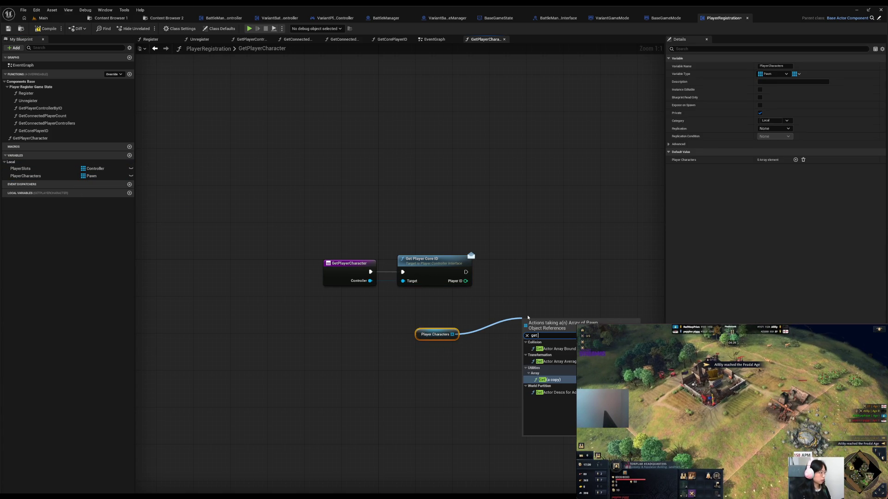
left_click(555, 380)
mouse_move(465, 281)
left_mouse_down()
mouse_move(506, 327)
mouse_move(523, 330)
left_mouse_up()
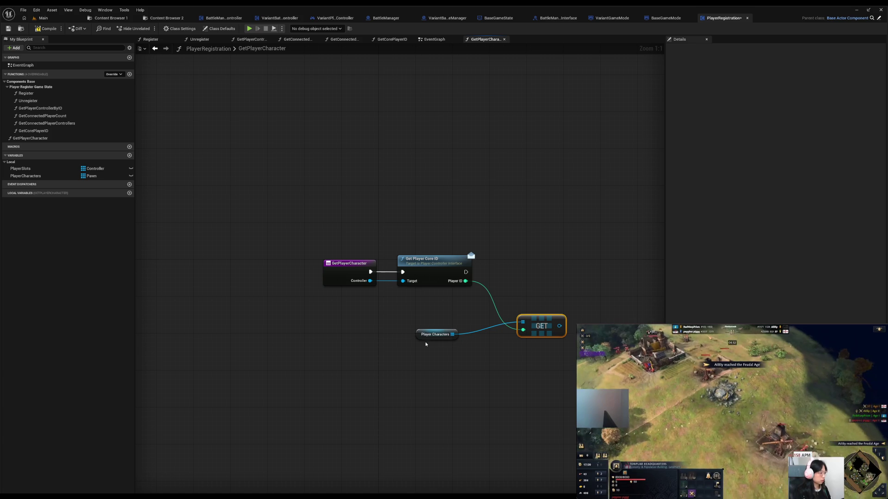
mouse_move(418, 335)
left_mouse_down()
mouse_move(465, 321)
mouse_move(458, 300)
mouse_move(365, 311)
left_mouse_up()
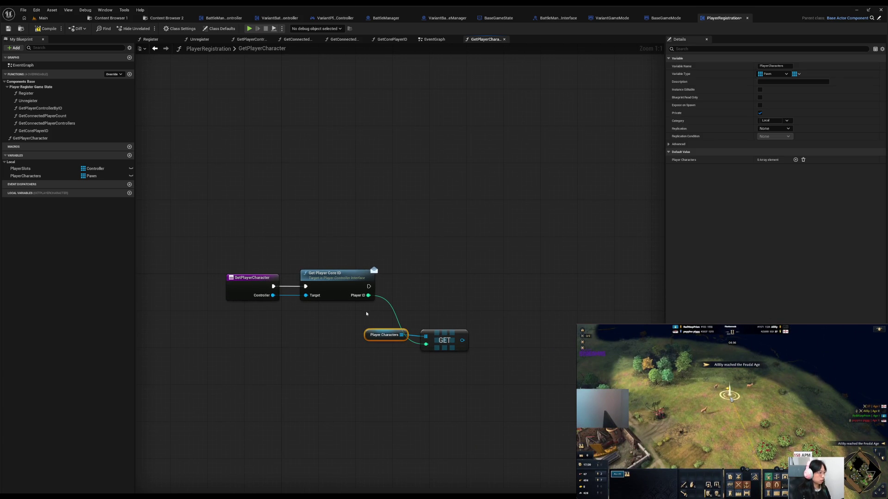
Return the GET result through a Return Node output named PlayerCharacter and tidy the nodes
left_click_drag(369, 286, 531, 292)
key("Escape")
left_click_drag(462, 340, 536, 300)
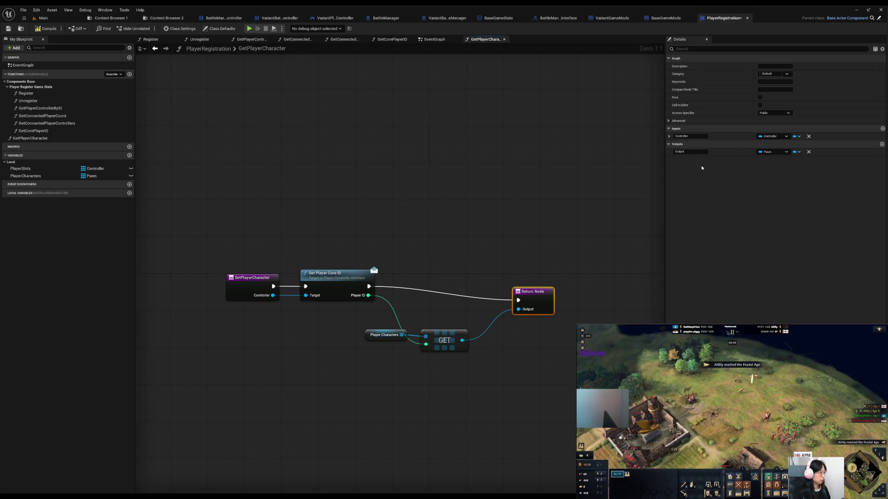
left_click_drag(535, 298, 542, 280)
left_click(691, 152)
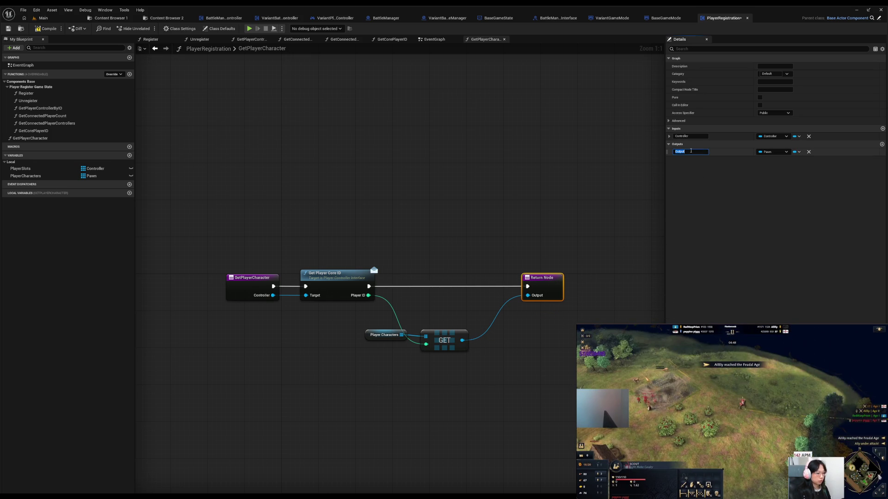
type("P")
type("layerCharacter")
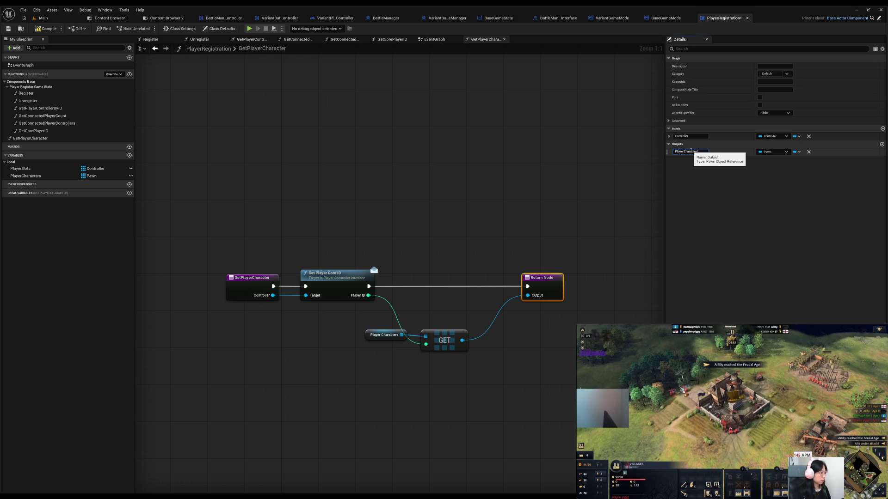
key("Return")
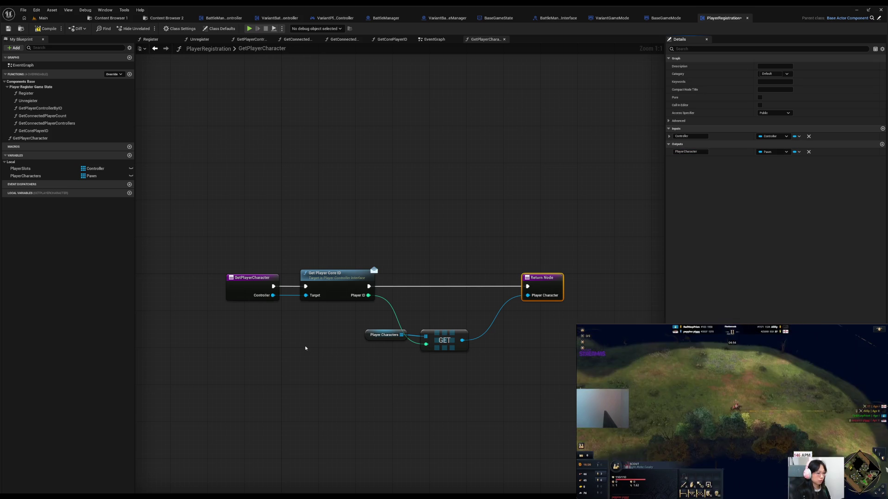
left_click_drag(346, 326, 370, 331)
mouse_move(452, 354)
left_mouse_down()
mouse_move(452, 339)
mouse_move(490, 301)
left_mouse_up()
Make GetPlayerCharacter a pure function filed under the ComponentsBase|PlayerRegisterGameState category
mouse_move(440, 252)
left_mouse_down()
mouse_move(462, 277)
mouse_move(544, 278)
mouse_move(517, 278)
mouse_move(528, 279)
left_mouse_up()
left_click(250, 225)
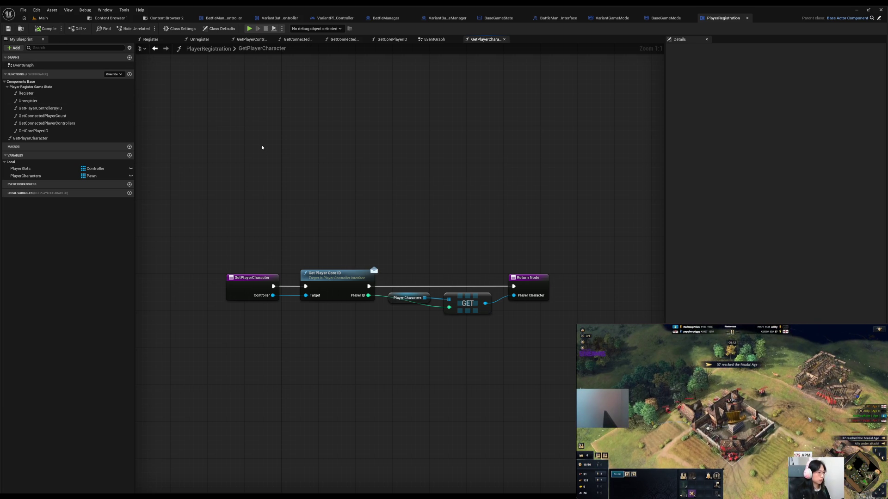
left_click(32, 139)
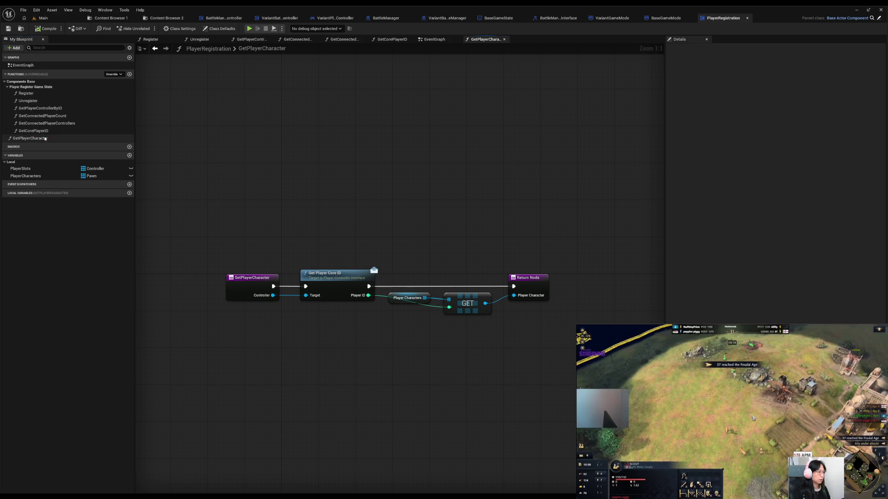
left_click(773, 74)
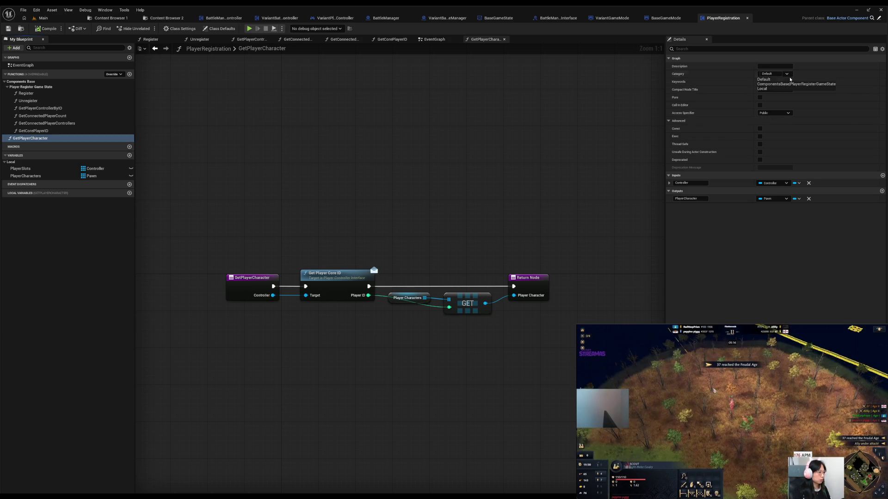
left_click(781, 85)
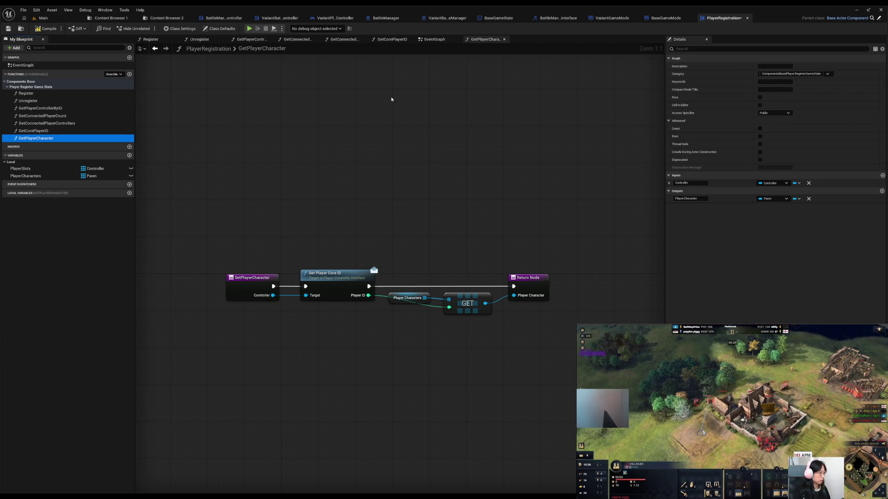
left_click(760, 97)
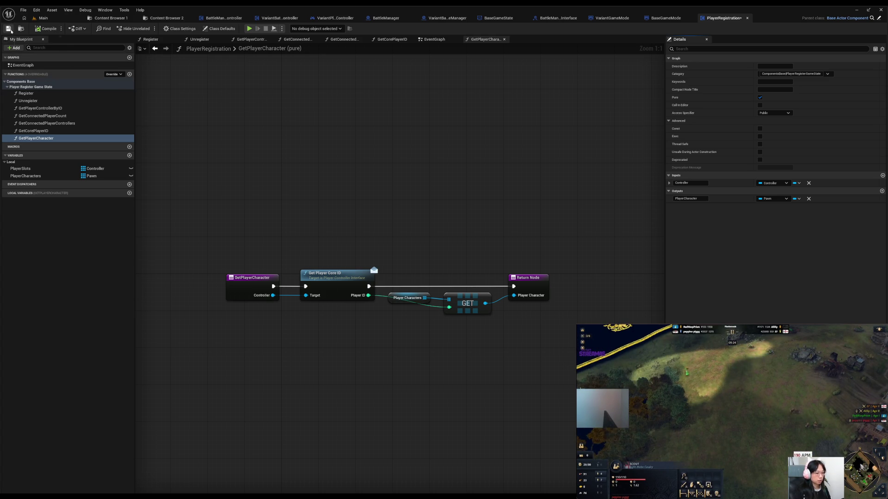
Save the PlayerRegistration blueprint and go to the BattleManager blueprint
left_click(11, 30)
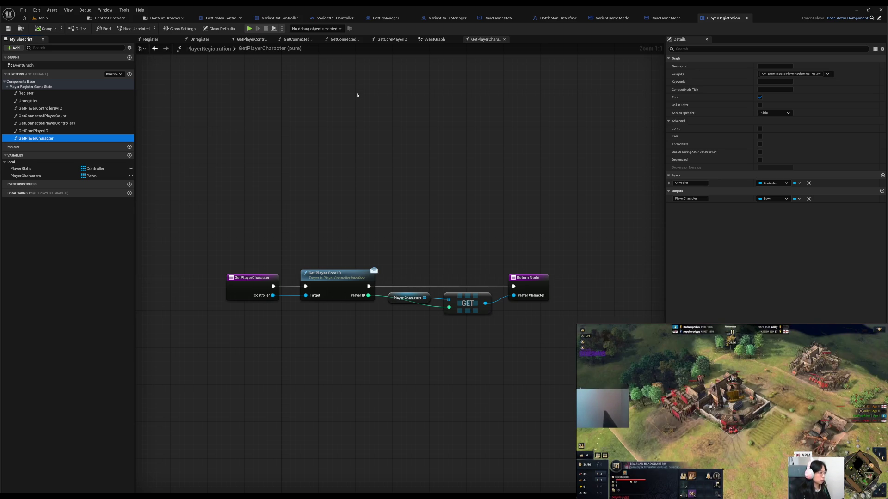
left_click(357, 94)
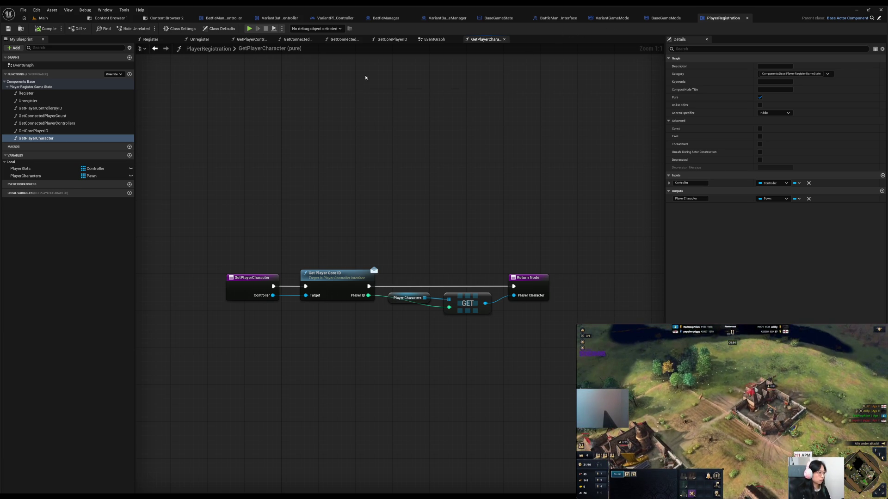
left_click(386, 17)
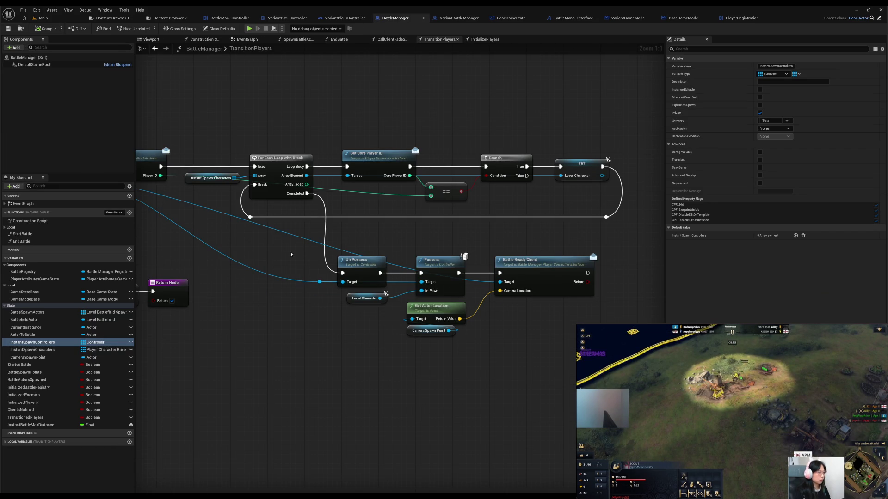
Shift the Un Possess, Possess and Battle Ready Client chain right to make room
left_click_drag(290, 256, 357, 262)
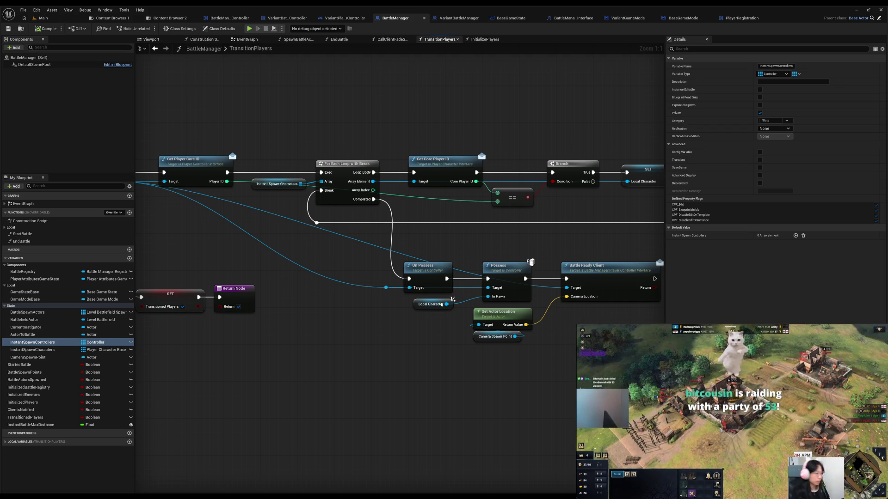
left_click_drag(291, 254, 478, 247)
mouse_move(304, 178)
left_mouse_down()
mouse_move(393, 220)
mouse_move(521, 246)
mouse_move(251, 233)
mouse_move(579, 324)
left_mouse_up()
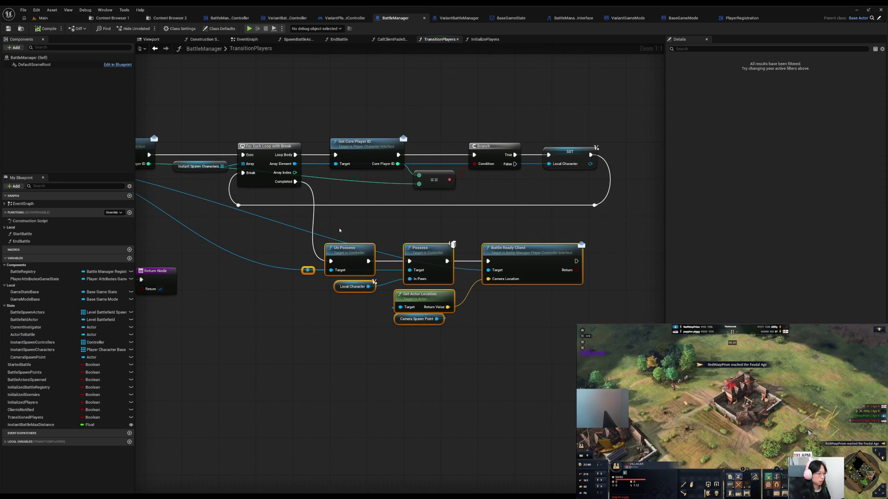
left_click_drag(348, 260, 443, 261)
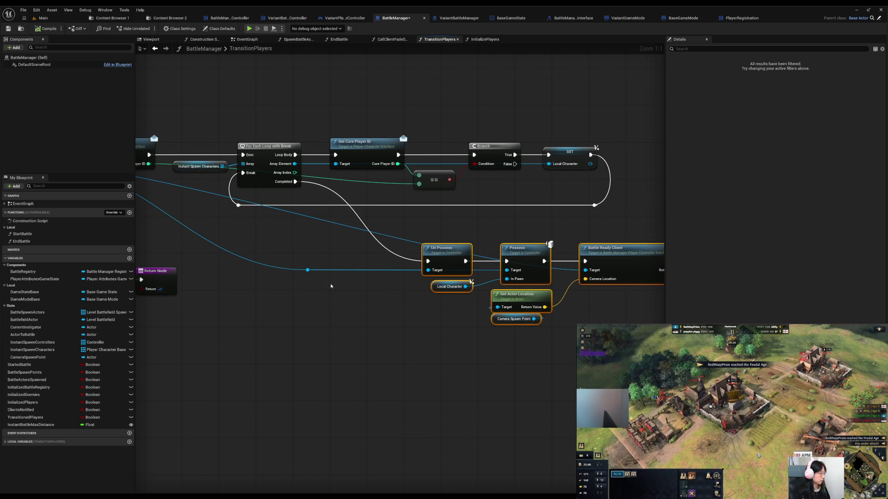
Move the controller reroute point left and search 'dest' for Destroy Actor from it
left_click(307, 270)
left_click_drag(307, 270, 411, 271)
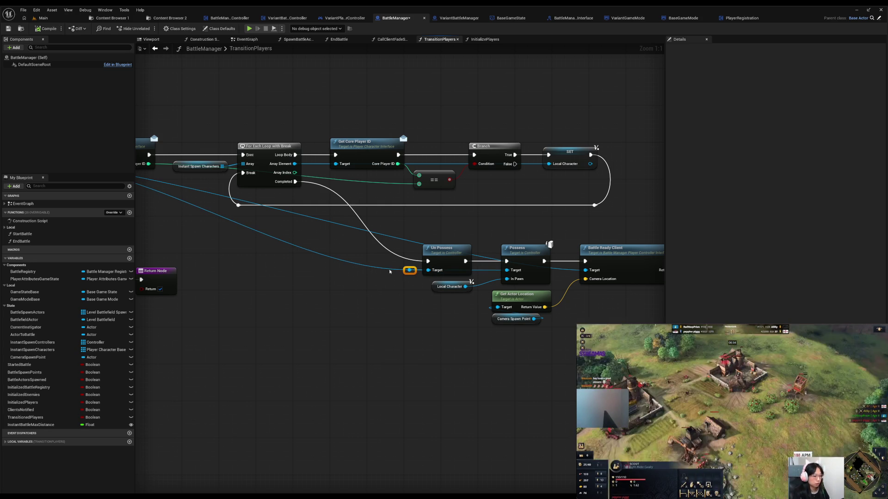
left_click_drag(409, 271, 309, 275)
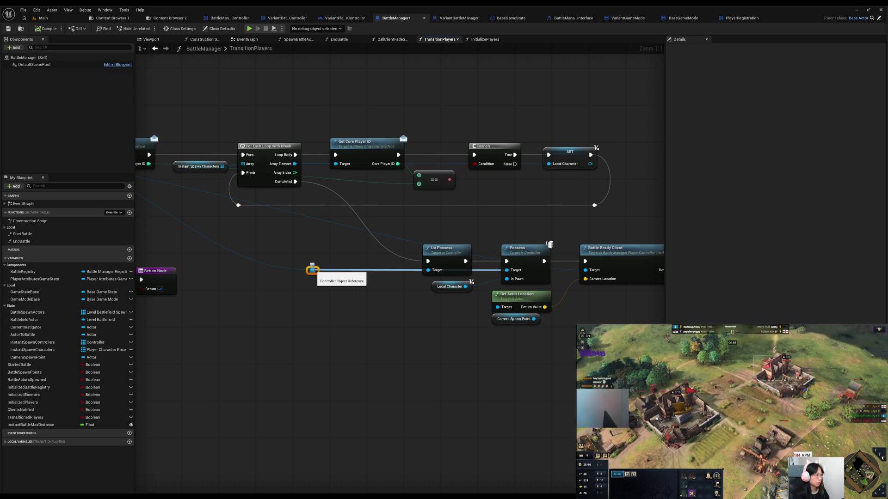
left_click_drag(312, 269, 339, 260)
type("destr")
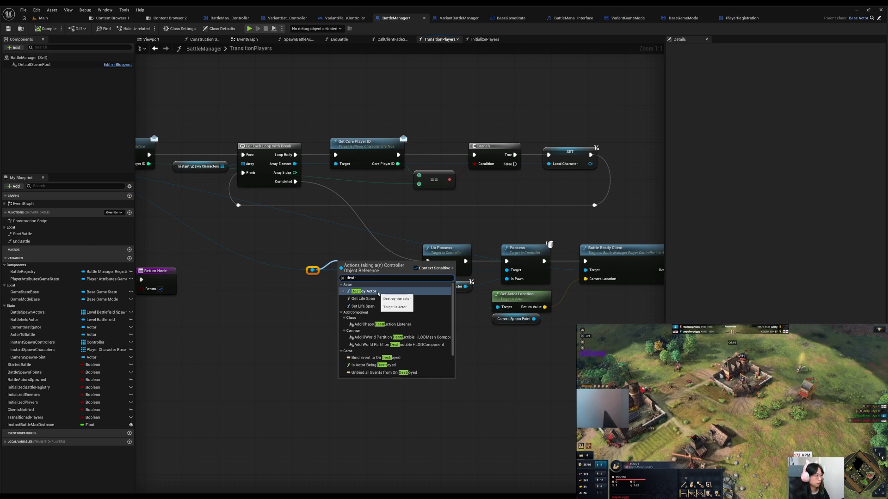
Add Set Actor Hidden In Game from the controller reroute with New Hidden ticked, aligned with Un Possess
left_click(283, 300)
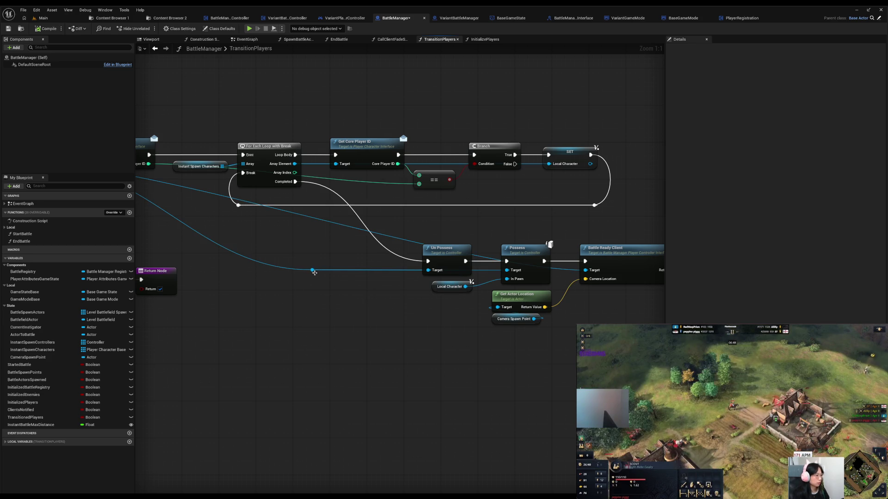
left_click_drag(312, 269, 330, 258)
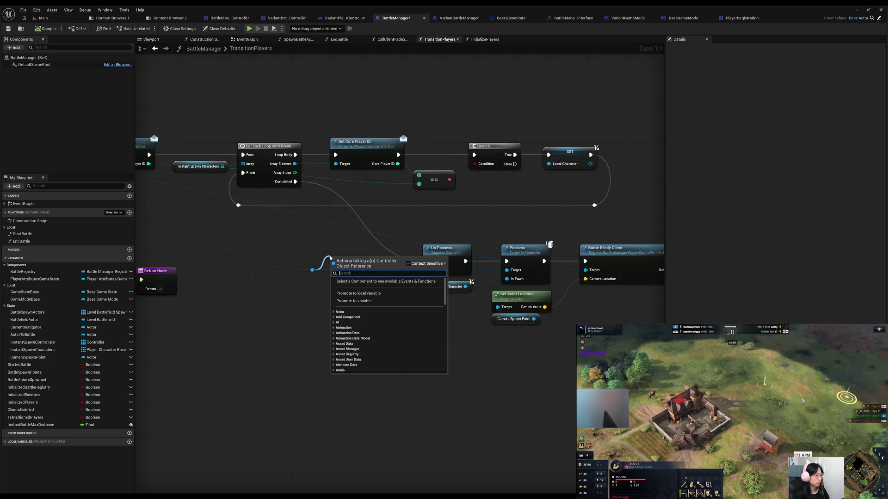
type("re")
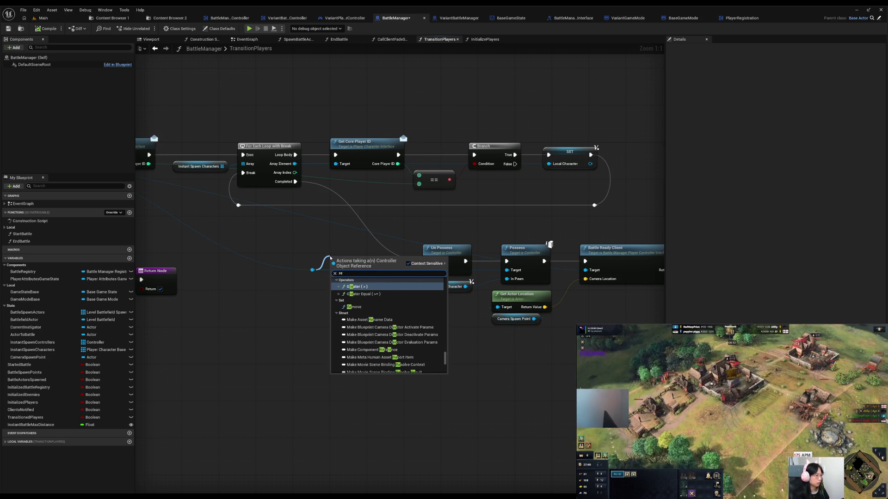
type("nder")
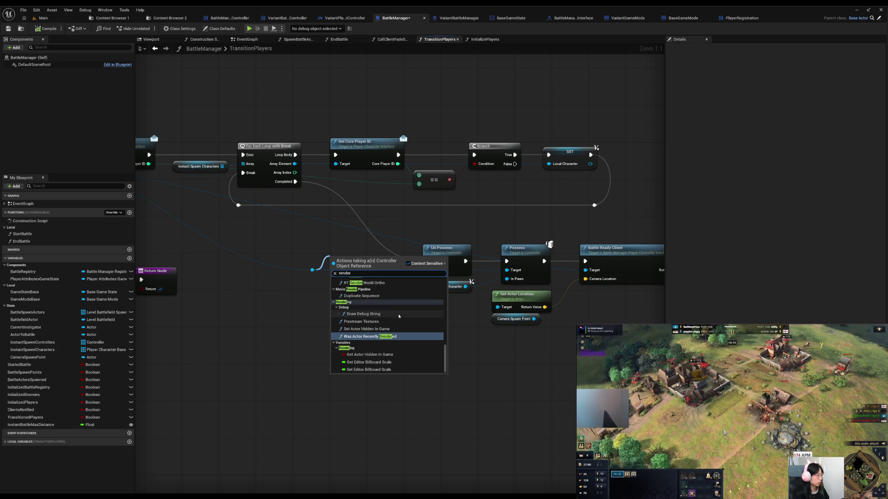
scroll(399, 320, "up", 2)
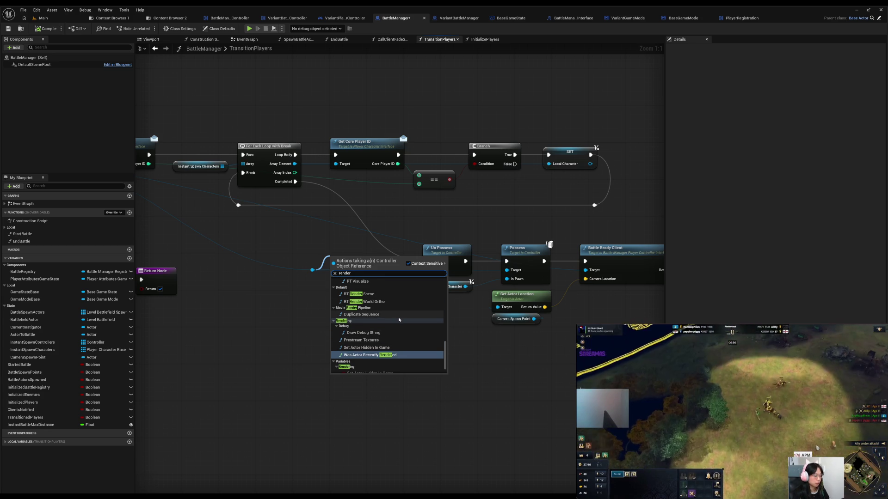
scroll(398, 319, "up", 5)
scroll(399, 319, "down", 7)
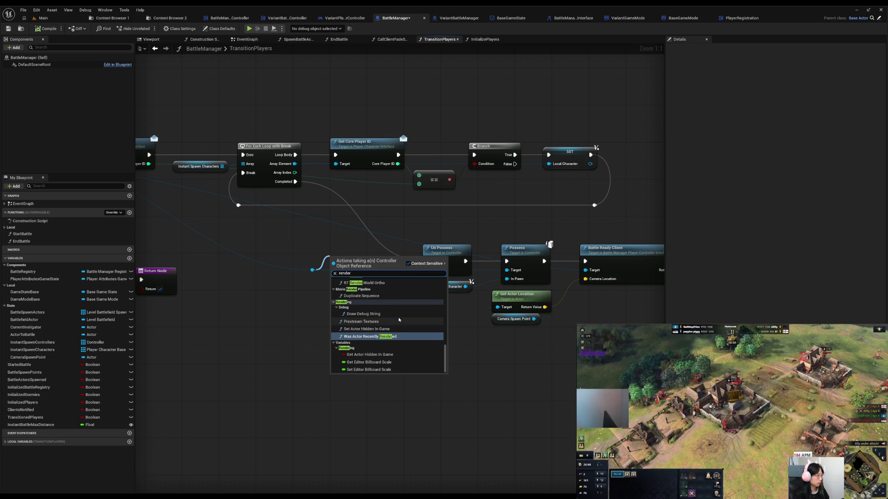
left_click(372, 329)
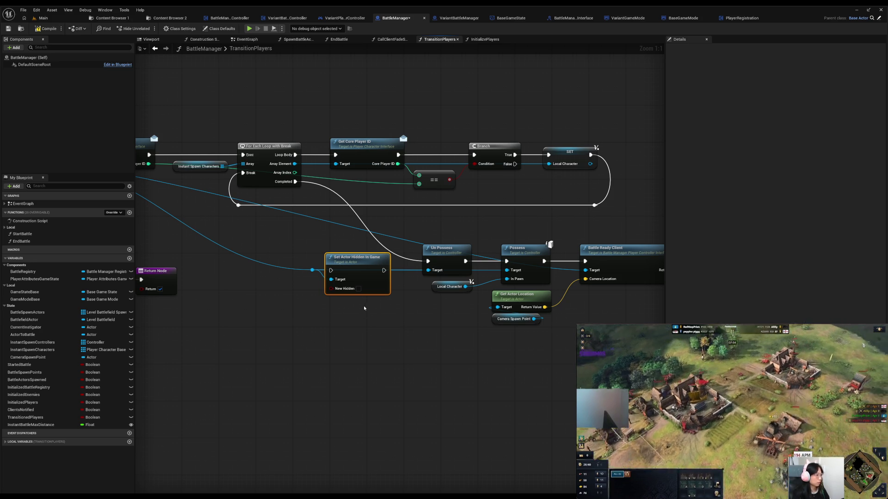
left_click(359, 289)
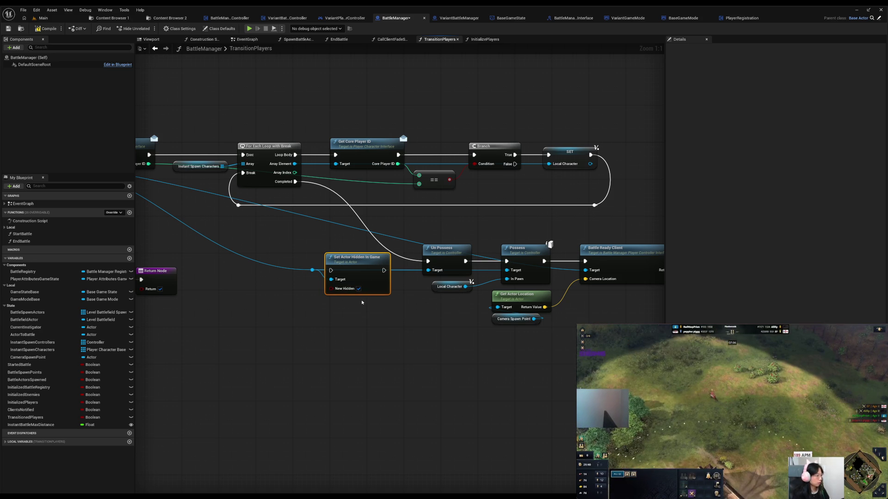
left_click_drag(367, 267, 376, 258)
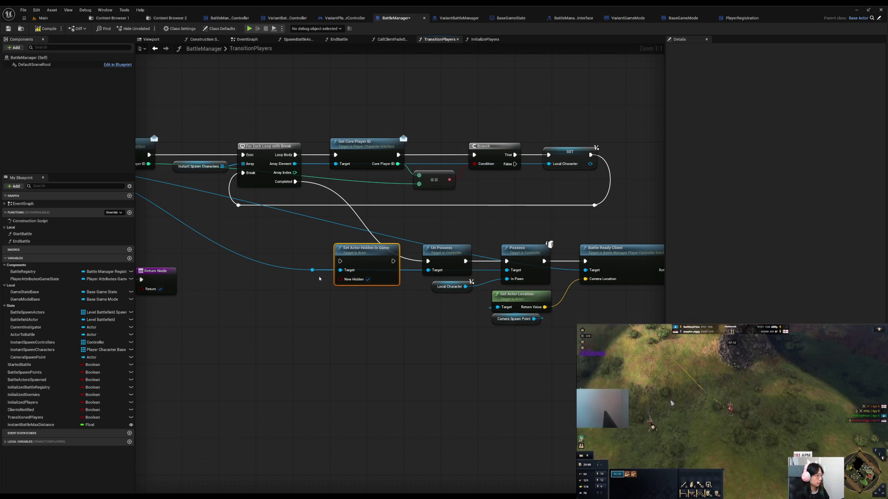
Feed a Get Controlled Pawn node into the hide node's Target and run it on loop Completed
left_click_drag(313, 270, 320, 299)
type("get pawn")
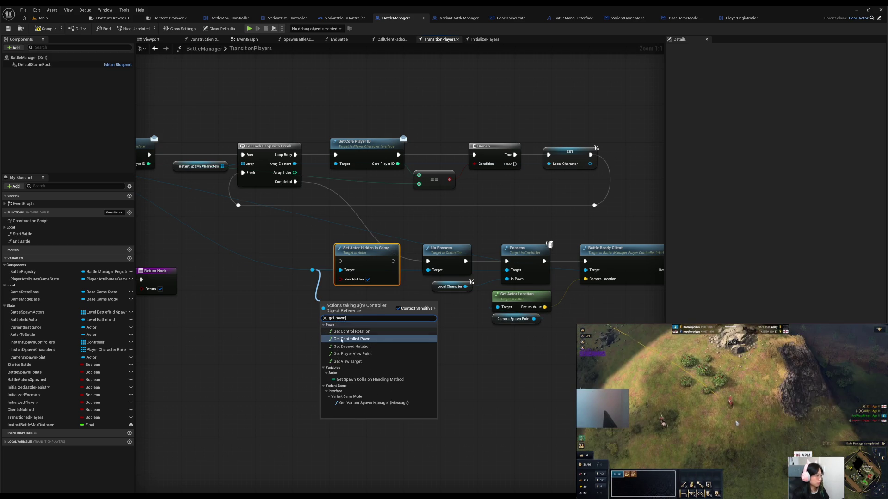
left_click(343, 343)
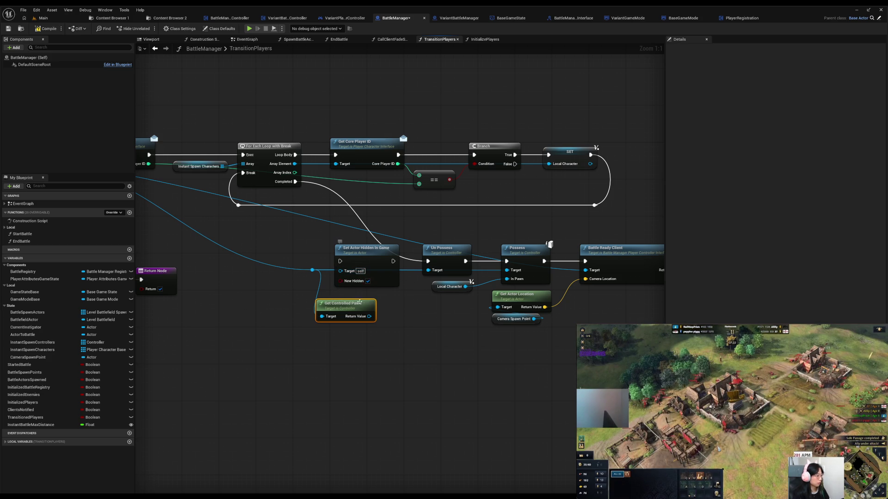
mouse_move(369, 316)
left_mouse_down()
mouse_move(349, 272)
mouse_move(378, 257)
left_mouse_up()
left_click_drag(312, 269, 242, 270)
left_click_drag(319, 306, 281, 278)
mouse_move(295, 181)
left_mouse_down()
mouse_move(345, 258)
mouse_move(407, 276)
mouse_move(388, 255)
left_mouse_up()
left_click_drag(313, 282, 312, 268)
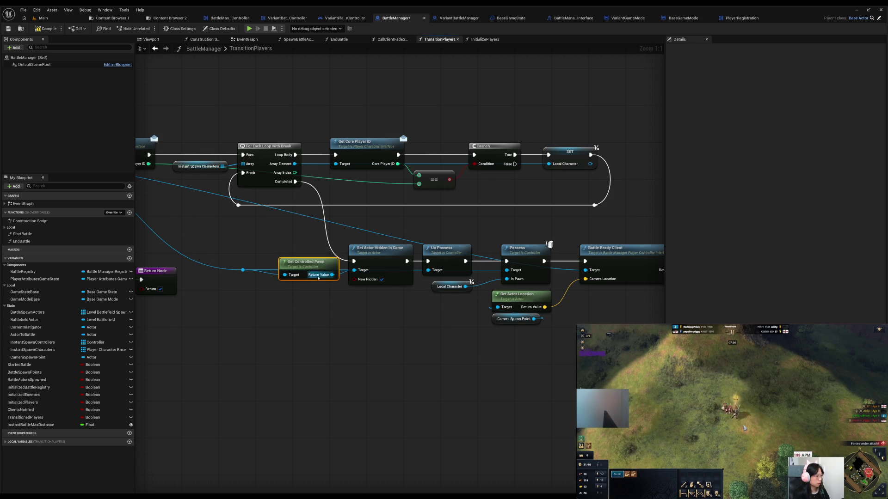
Tidy the possess chain and Camera Spawn Point nodes, then save BattleManager
left_click_drag(282, 312, 601, 242)
left_click_drag(453, 287, 467, 287)
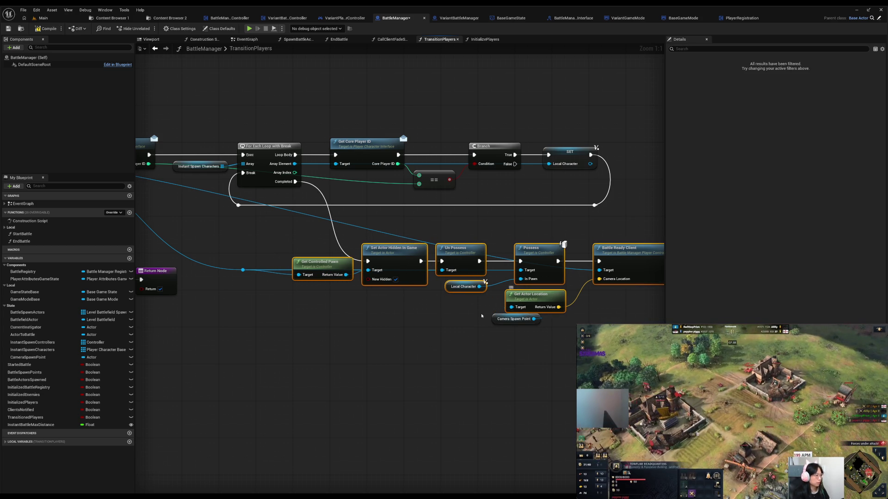
mouse_move(494, 324)
left_mouse_down()
mouse_move(402, 337)
mouse_move(452, 303)
mouse_move(441, 310)
mouse_move(450, 310)
left_mouse_up()
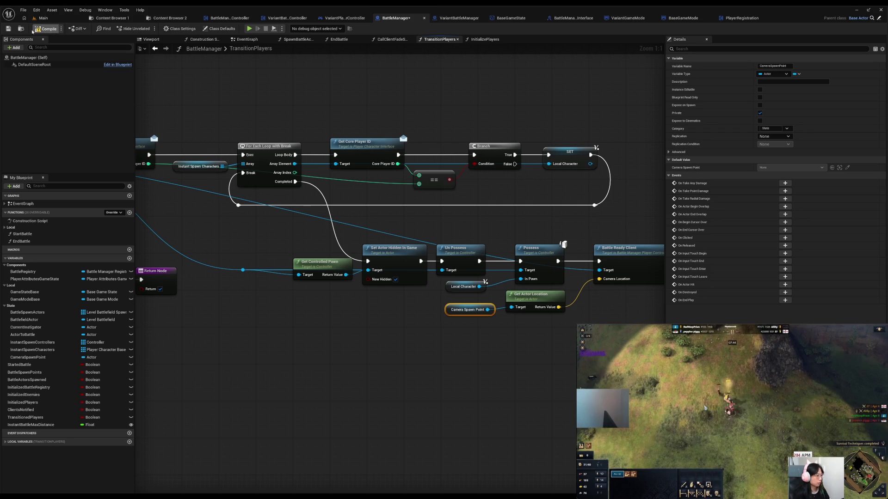
left_click(8, 29)
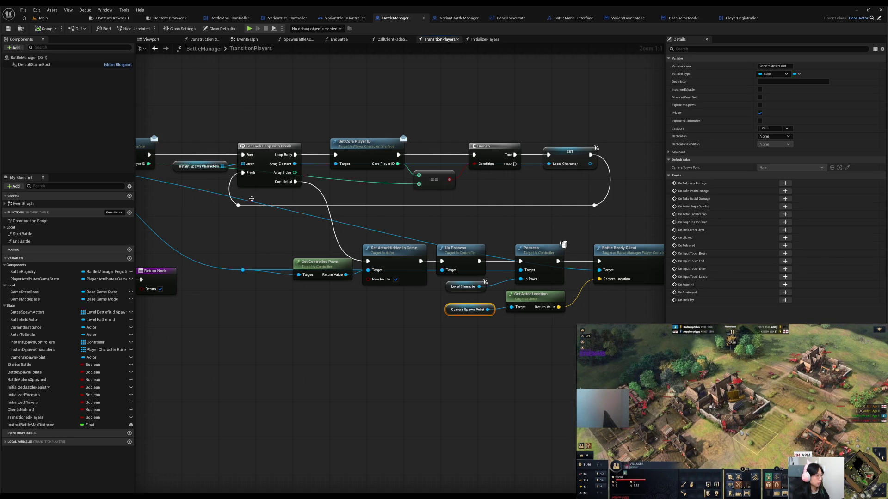
Search the controlled pawn's actions for 'stop' and then 'veloc' nodes
mouse_move(346, 275)
left_mouse_down()
mouse_move(363, 362)
mouse_move(356, 355)
left_mouse_up()
type("stop")
key("BackSpace")
key("BackSpace")
key("BackSpace")
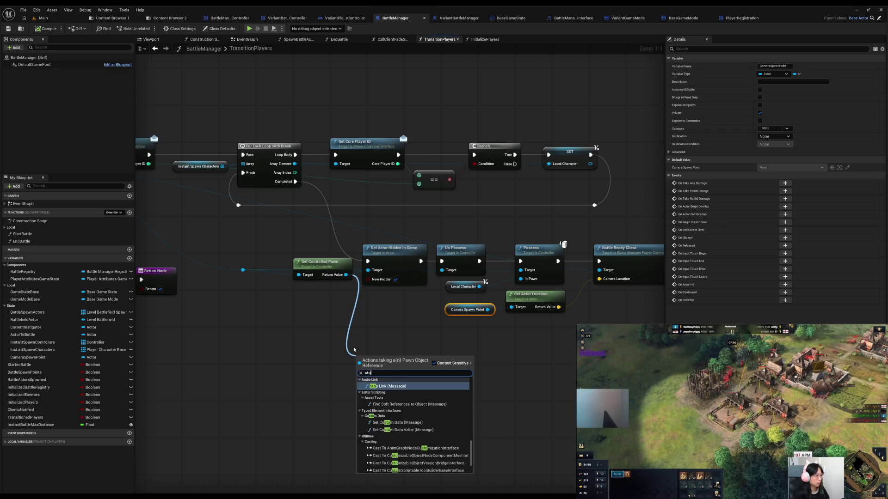
type("ve")
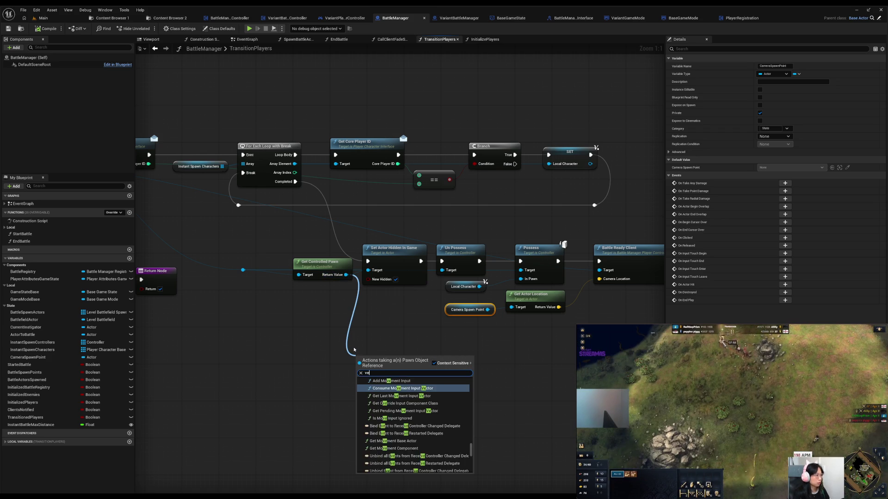
type("loc")
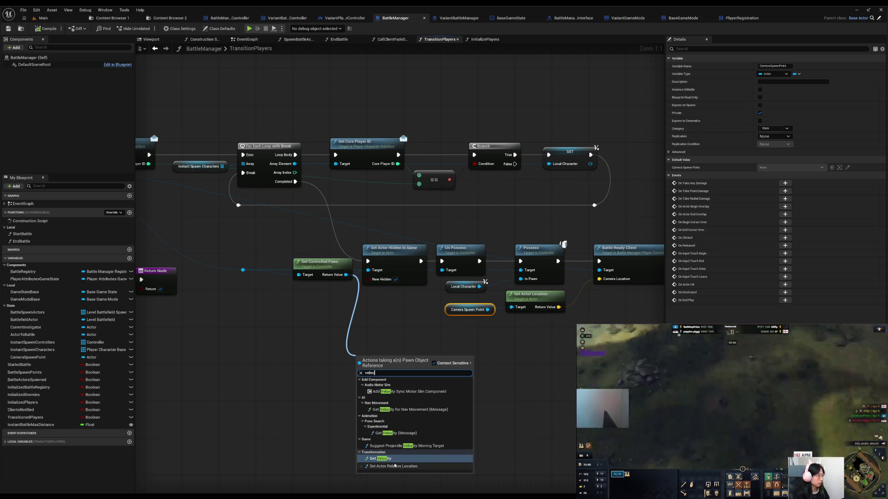
Add a Set Actor Location node targeting the controlled pawn, with Teleport ticked
left_click(287, 337)
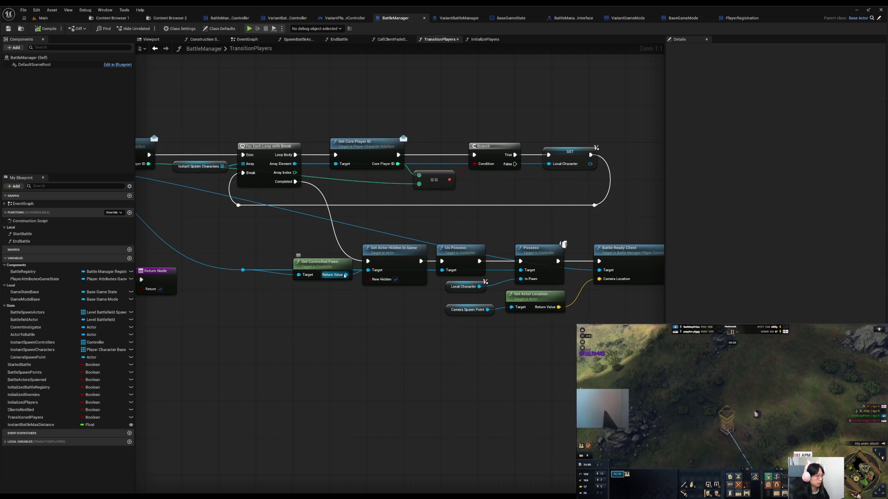
left_click_drag(345, 274, 339, 320)
type("set")
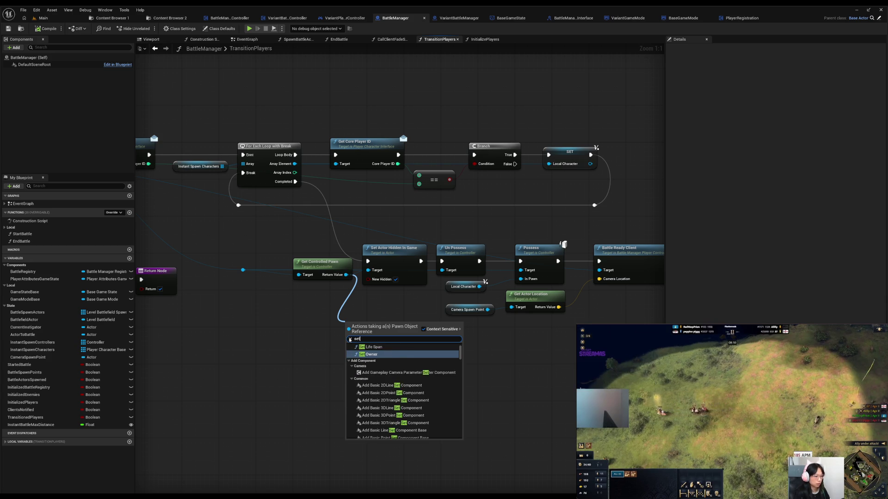
type(" actor location")
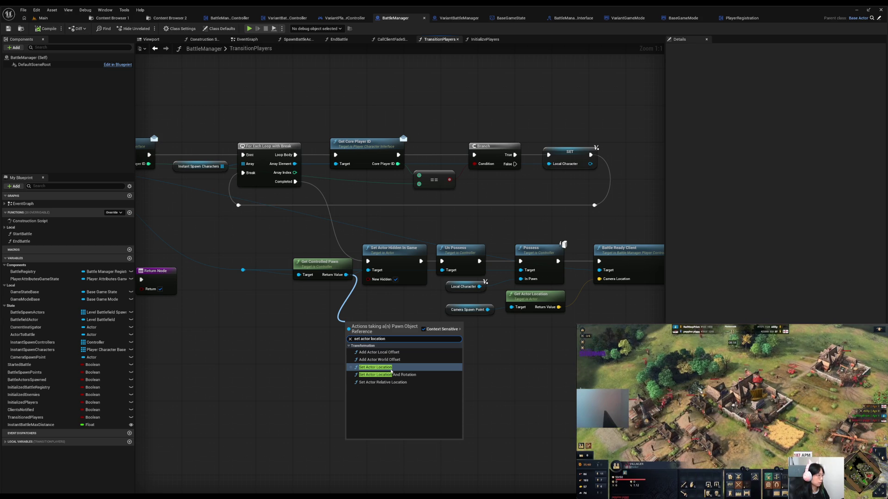
left_click(389, 369)
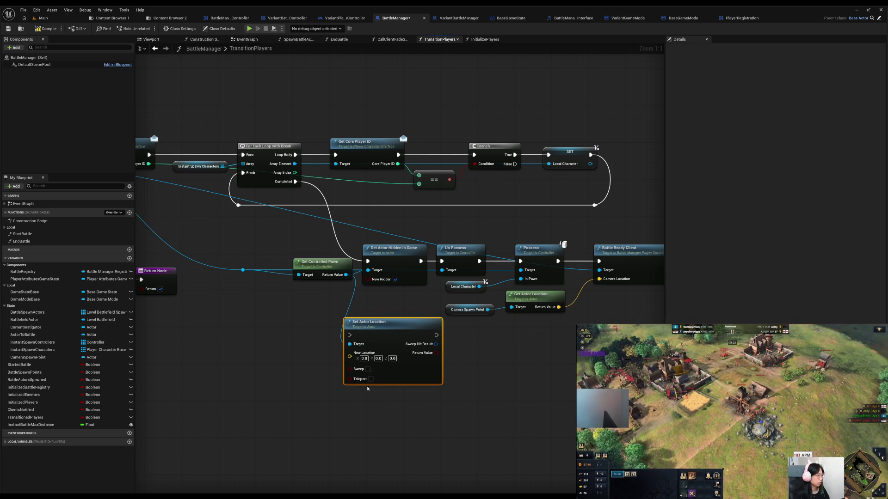
left_click(371, 378)
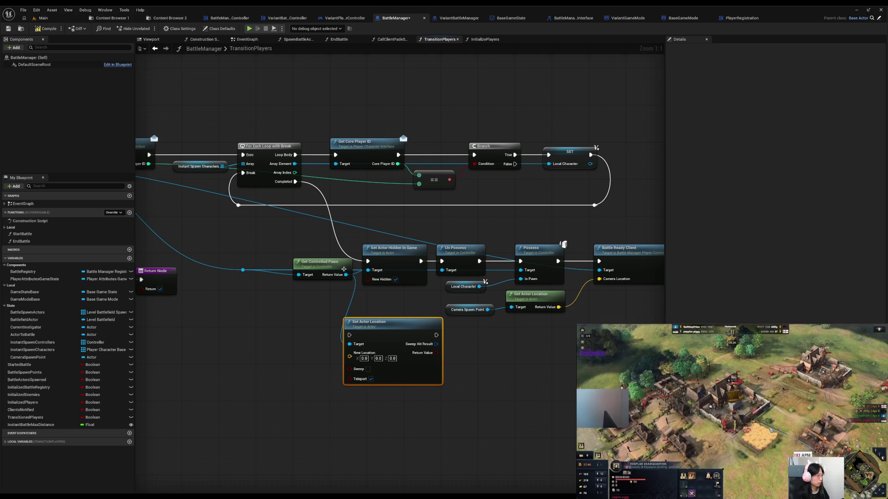
left_click_drag(346, 275, 318, 395)
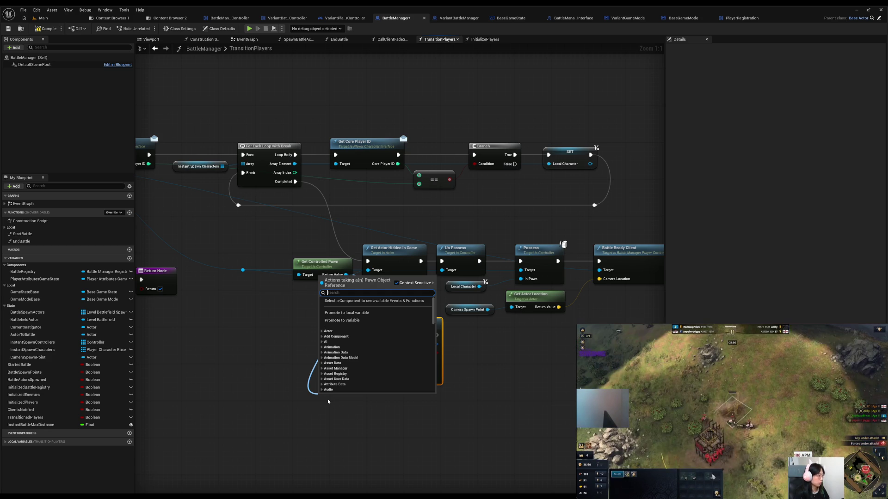
Search the pawn's actions for 'move', then switch to the Epic Developer Assistant chat
type("move")
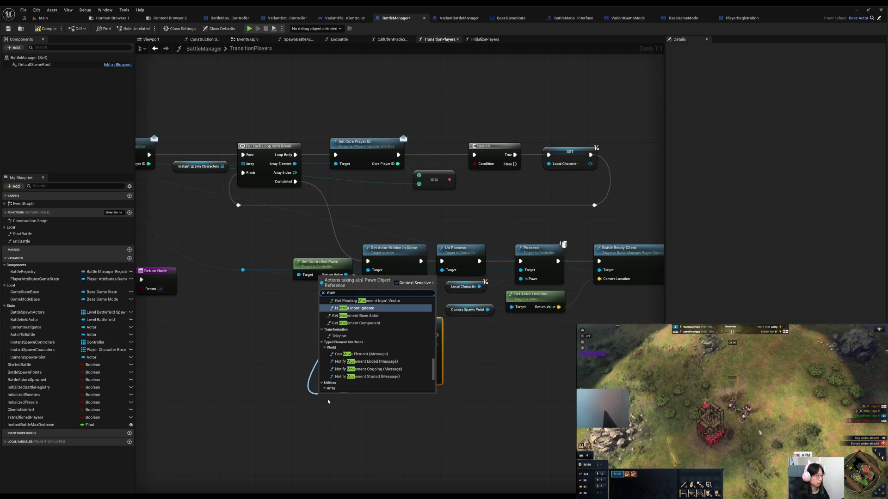
key("BackSpace")
key("BackSpace")
key("BackSpace")
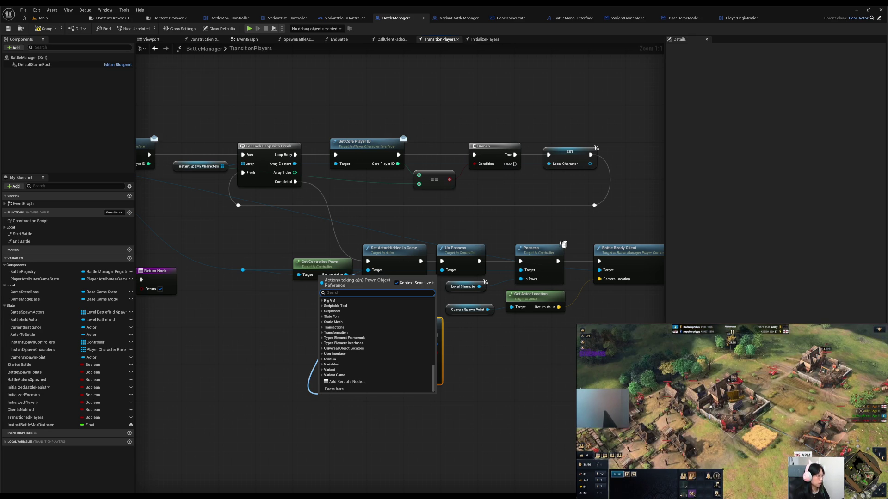
key("alt+Tab")
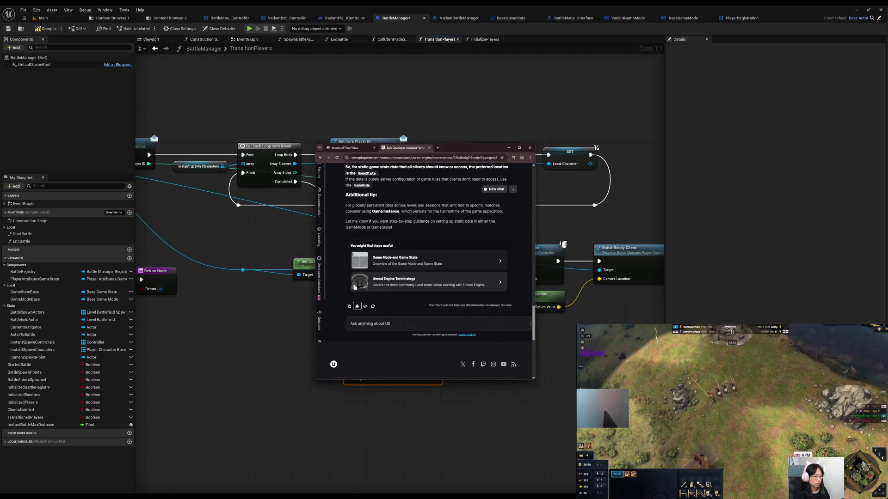
Ask the assistant how to clear pending Enhanced Input before removing the mapping context
scroll(406, 290, "down", 5)
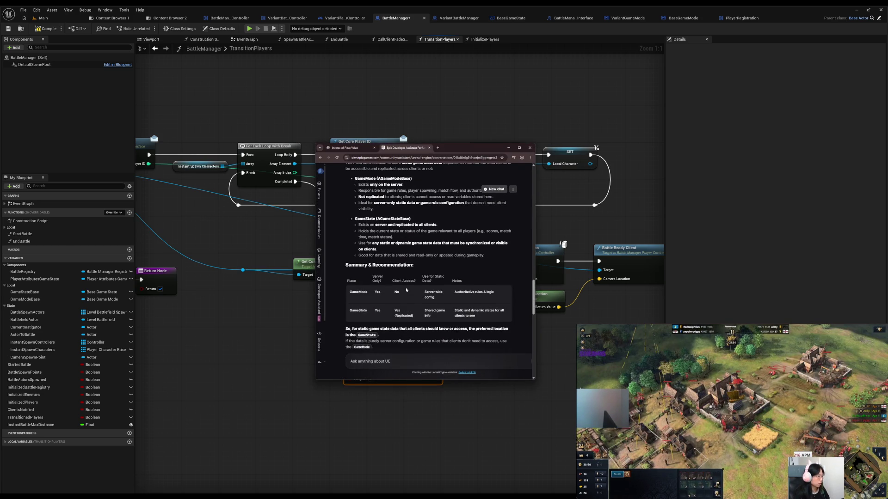
scroll(406, 290, "down", 10)
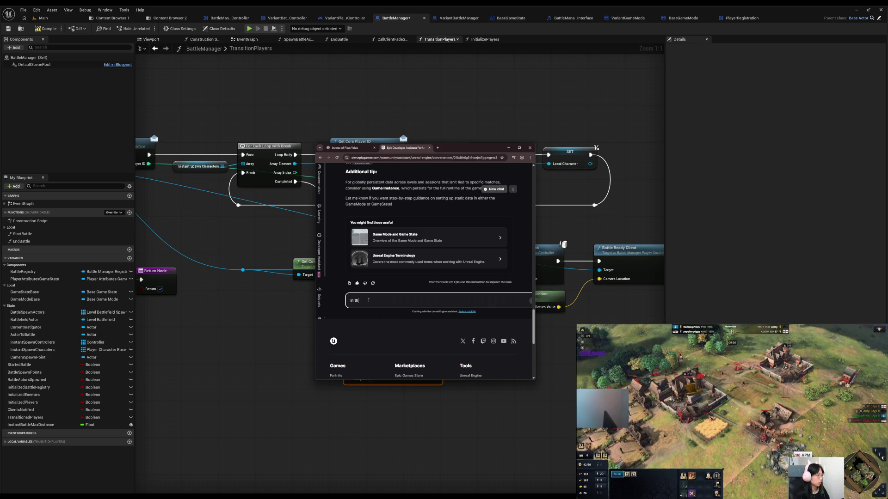
type("e enhanced ")
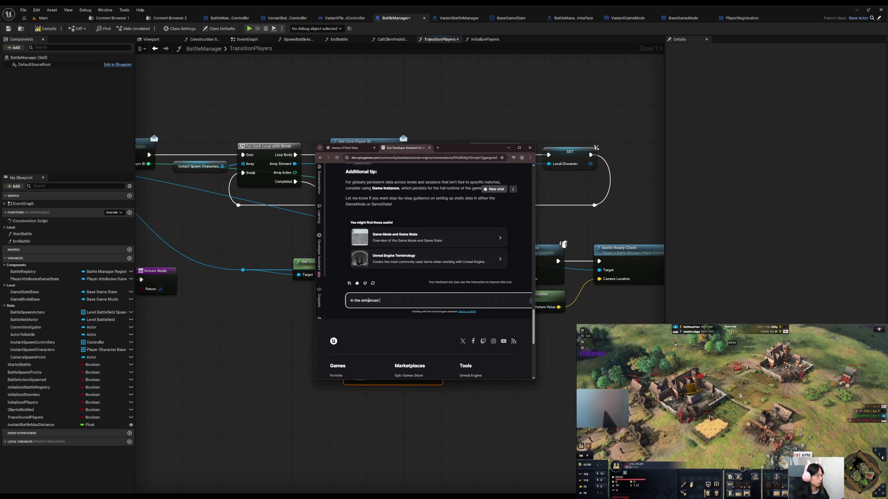
type("input system, how ")
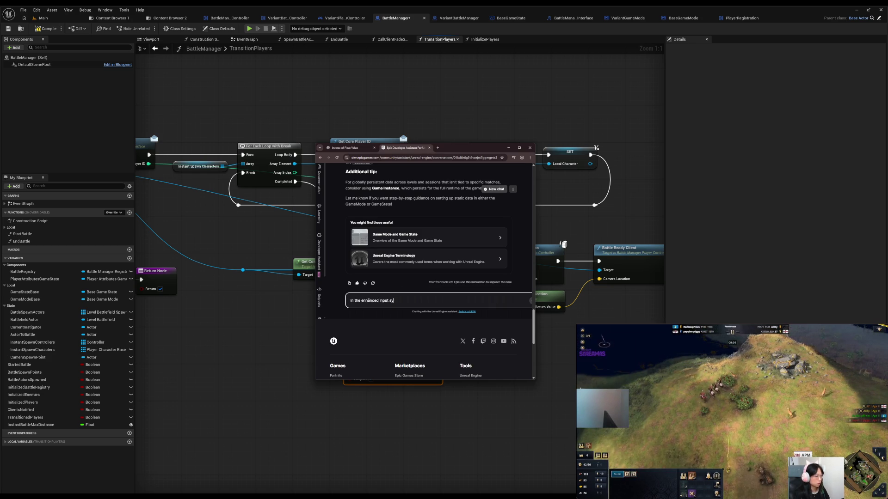
type("do ")
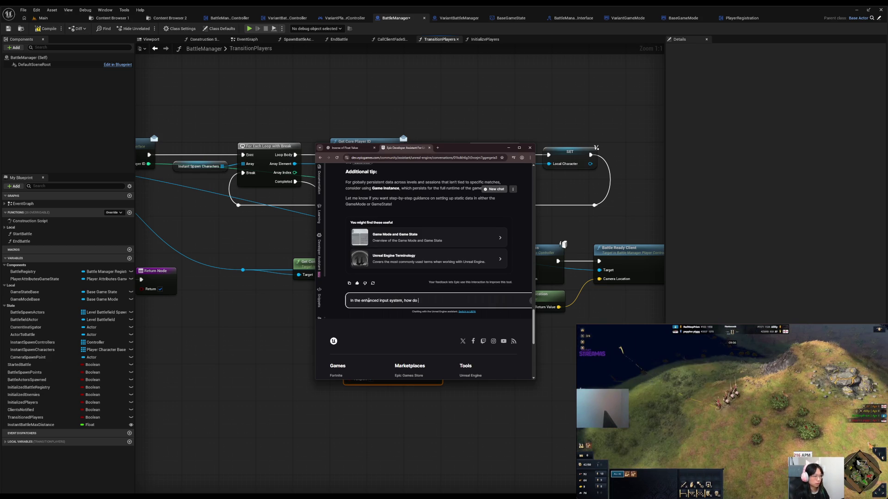
type("you clear an")
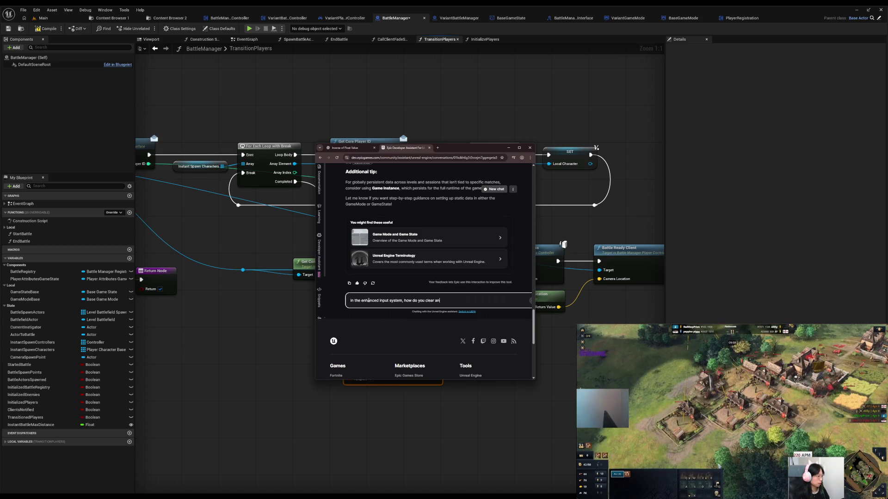
type("y pending in")
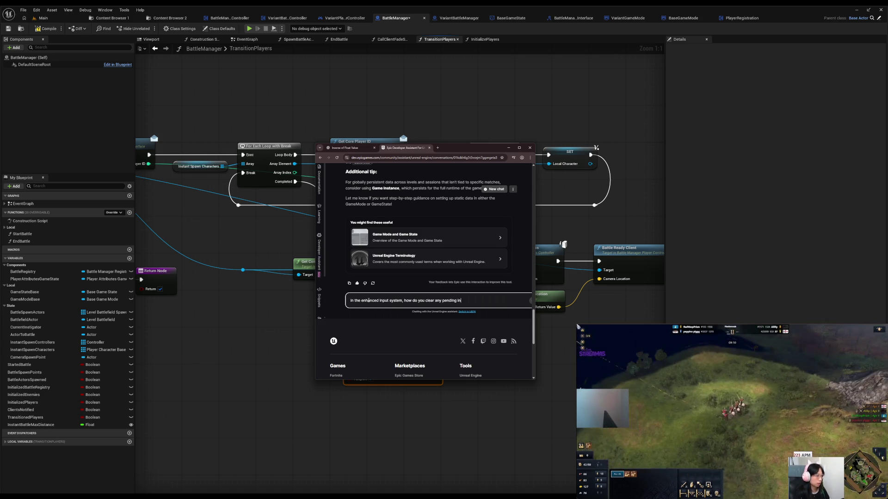
type("put before remo")
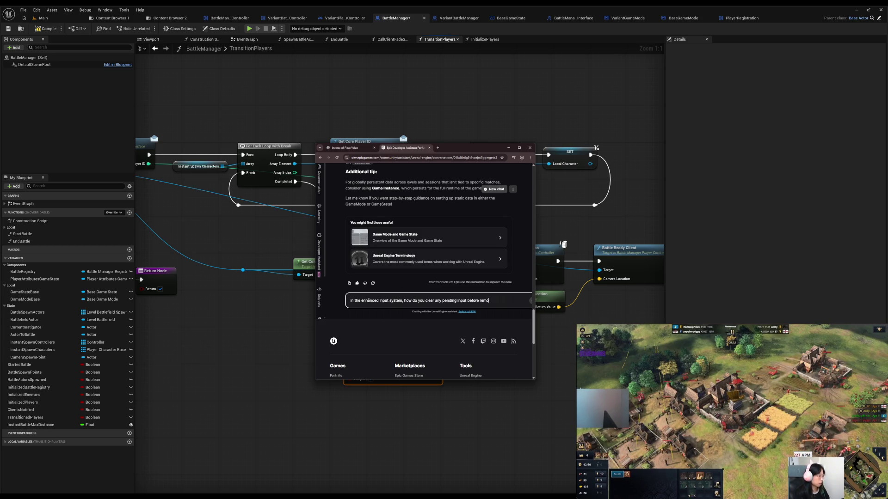
type("ving the mapping to ensure")
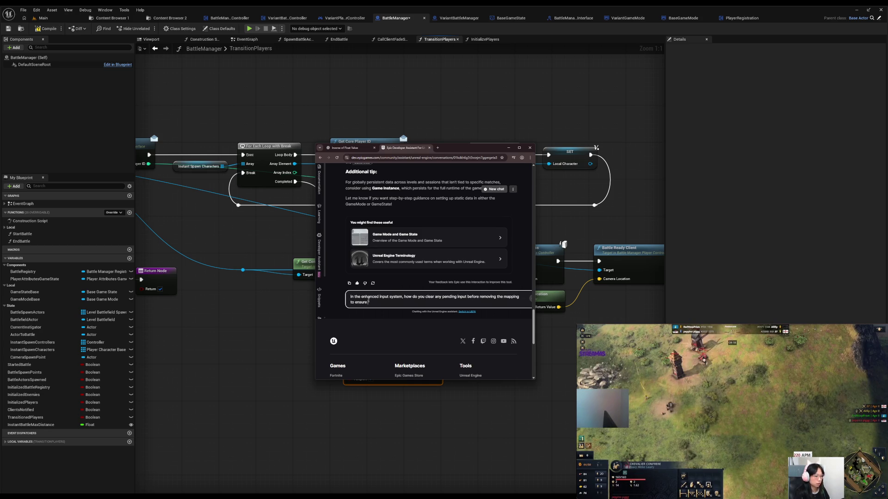
type(" held down")
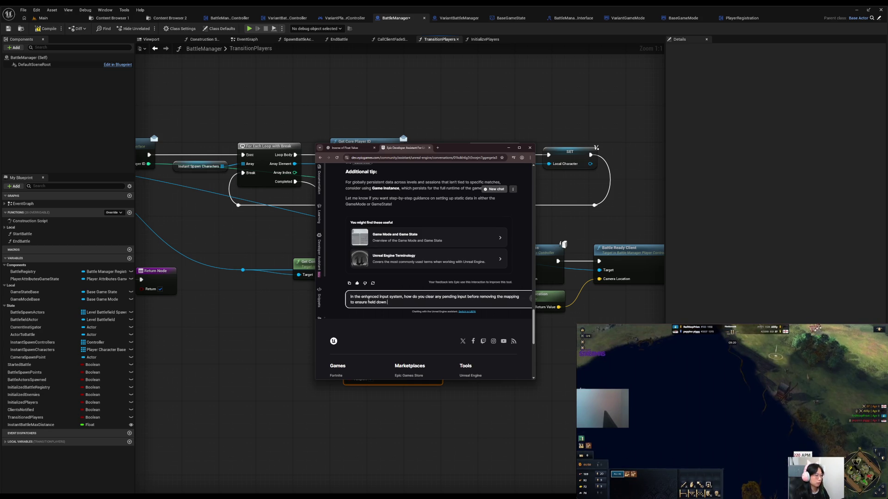
type(" buttons and keys are ")
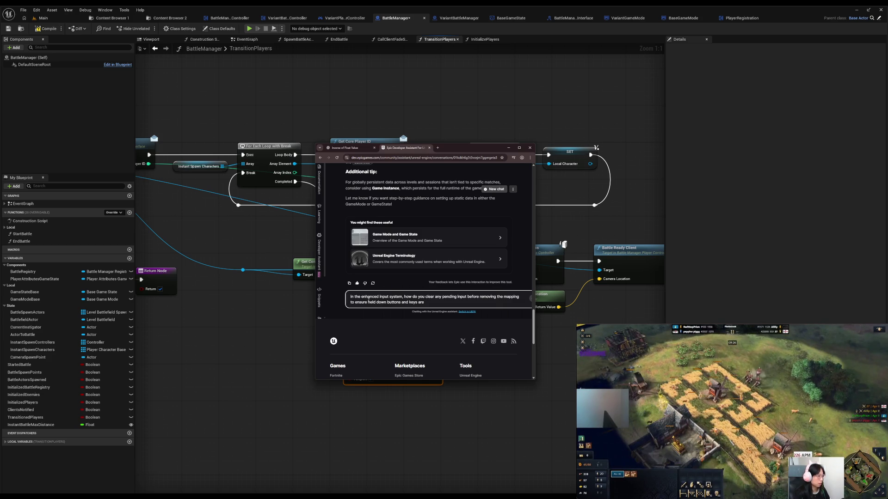
type("not")
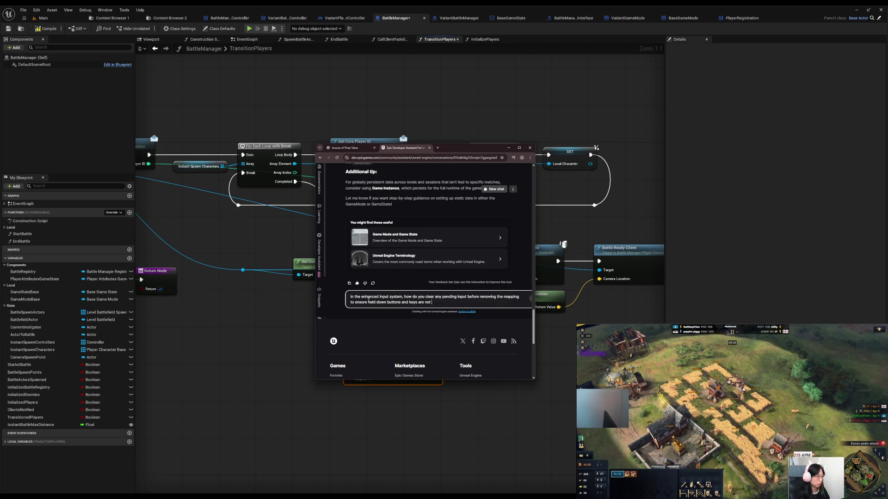
type(" \"stuck\" in")
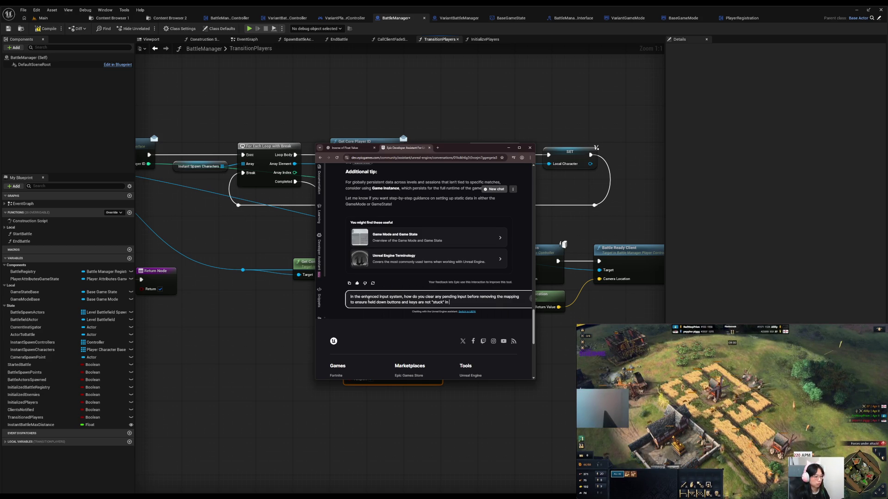
type(" game?")
key("Return")
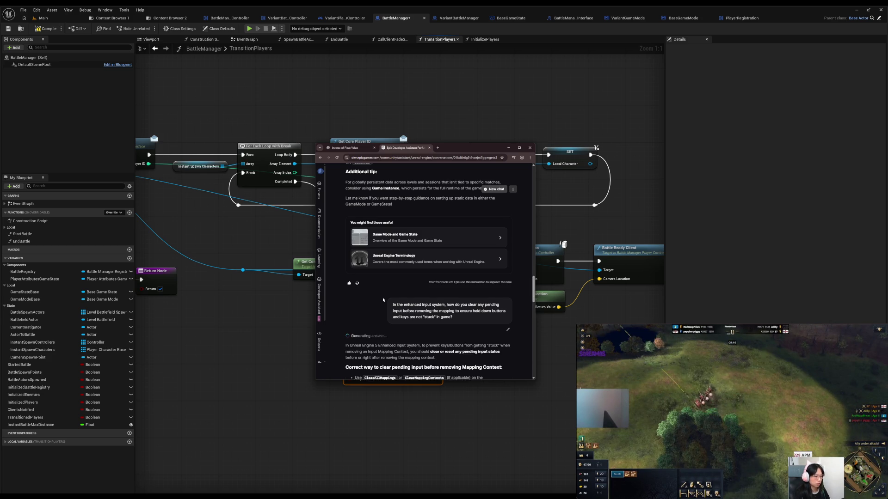
Read the answer recommending Flush Pressed Keys before Remove Mapping Context, then minimize the browser
scroll(393, 301, "down", 3)
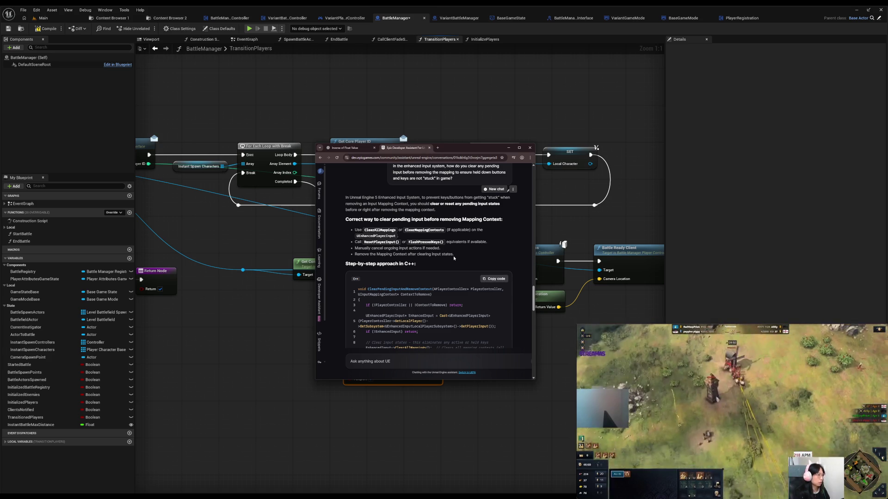
scroll(454, 255, "down", 5)
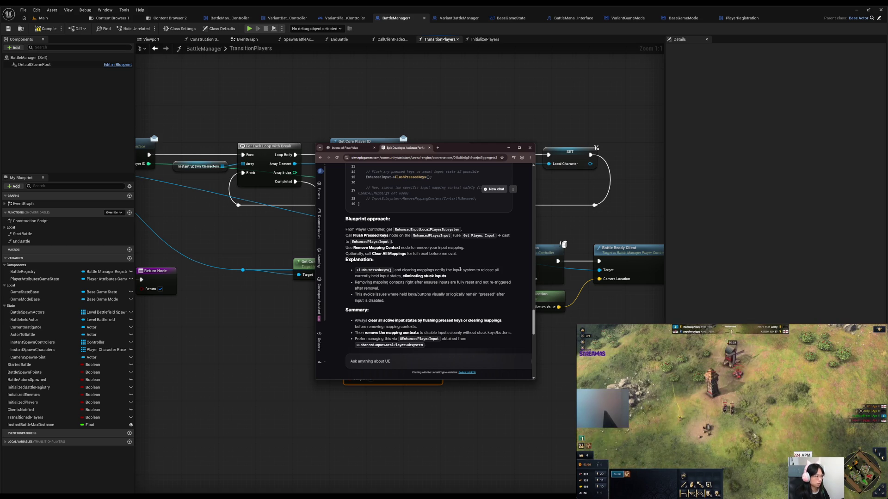
left_click(214, 341)
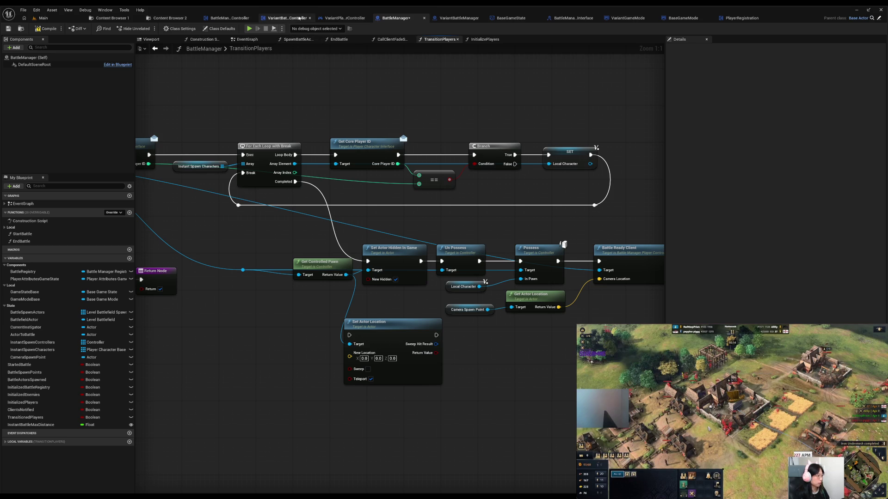
left_click(227, 19)
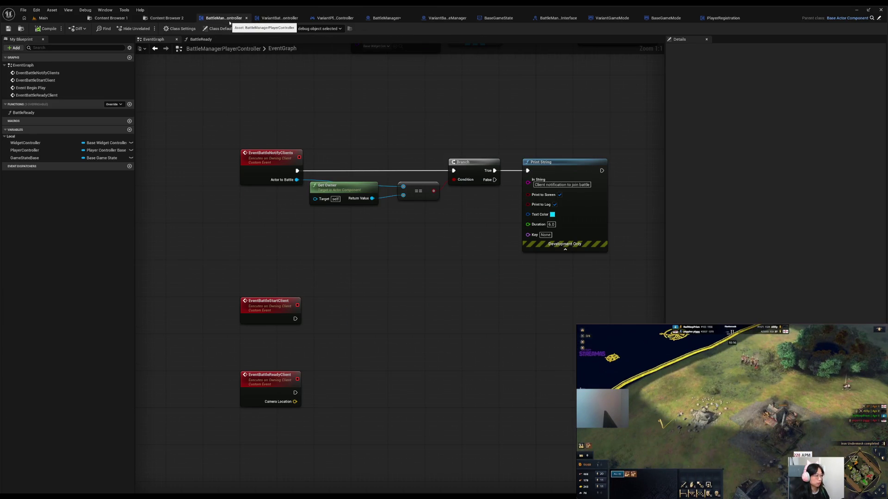
Pan VariantBattleManagerPlayerController's EventGraph to its Screen Fade and Remove Mapping Context nodes
left_click(271, 19)
left_click_drag(541, 131, 531, 127)
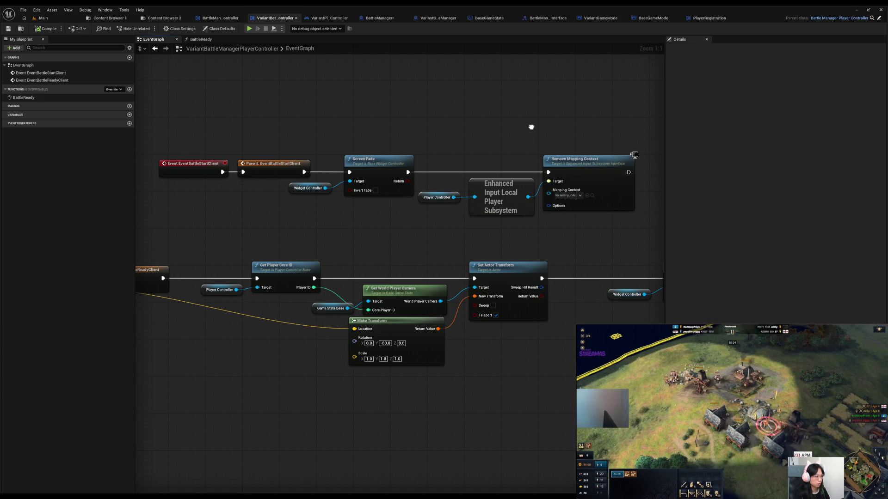
left_click_drag(531, 126, 395, 129)
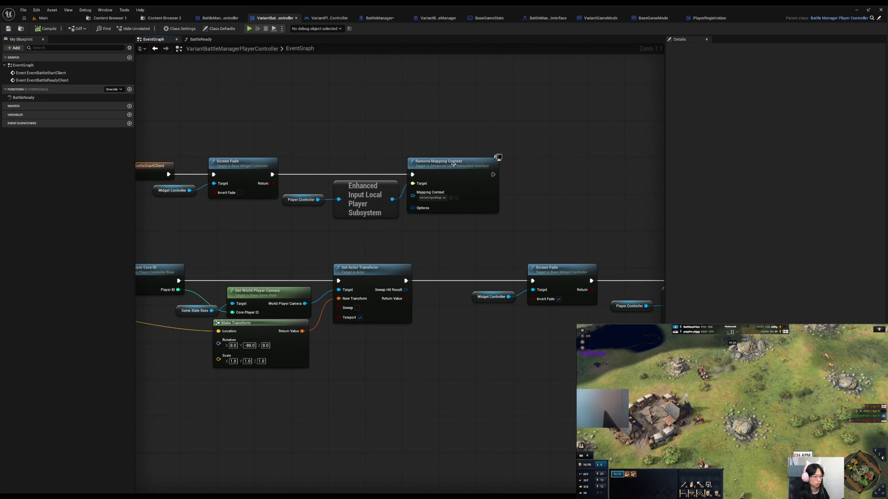
left_click_drag(453, 164, 527, 164)
left_click_drag(392, 199, 410, 206)
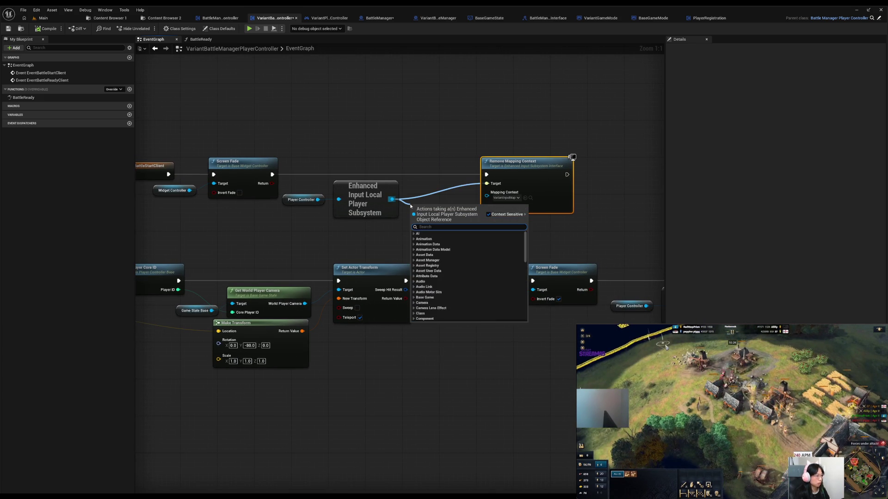
Search the Enhanced Input subsystem for 'flushenhan' and 'mapp' actions, cancel, and return to the assistant
type("flush")
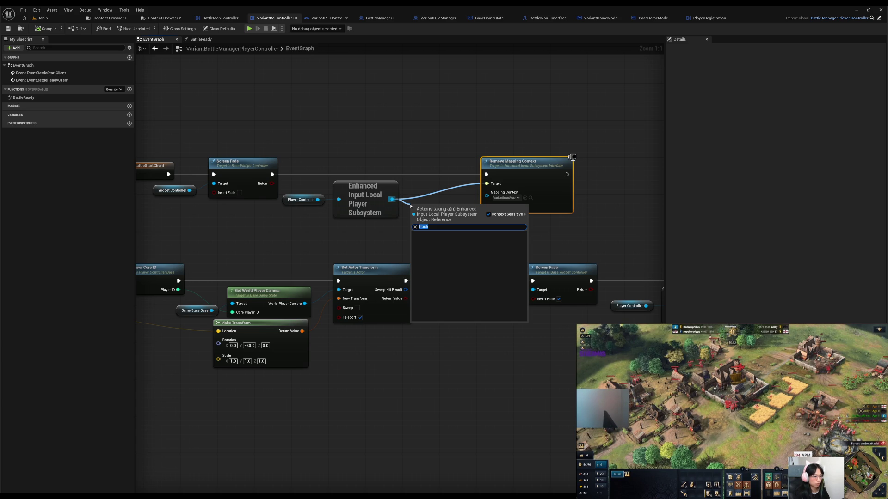
type("enhan")
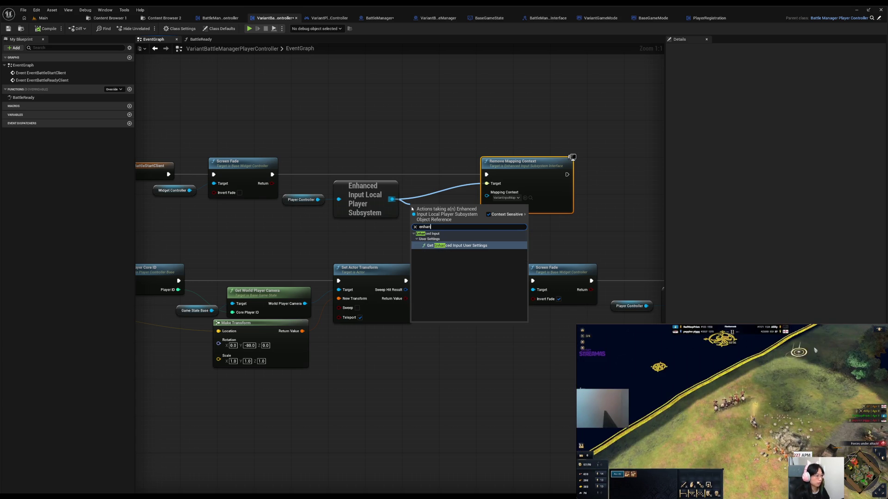
key("BackSpace")
key("BackSpace")
key("BackSpace")
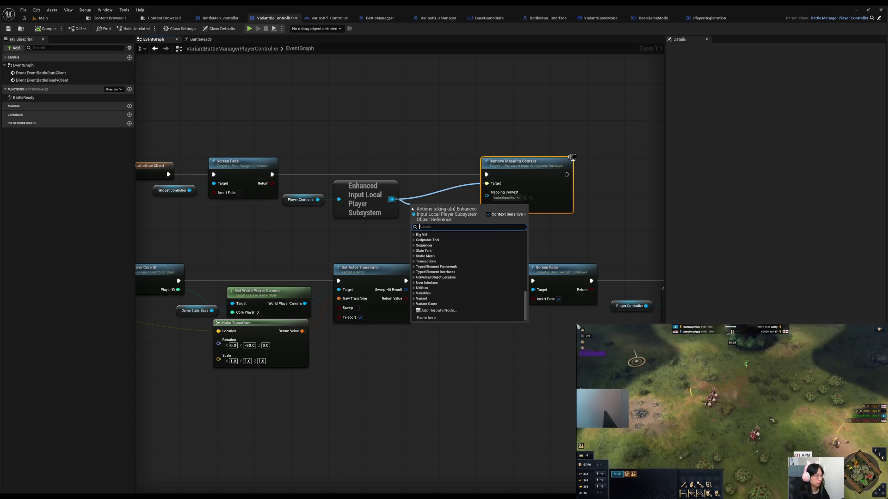
type("ma")
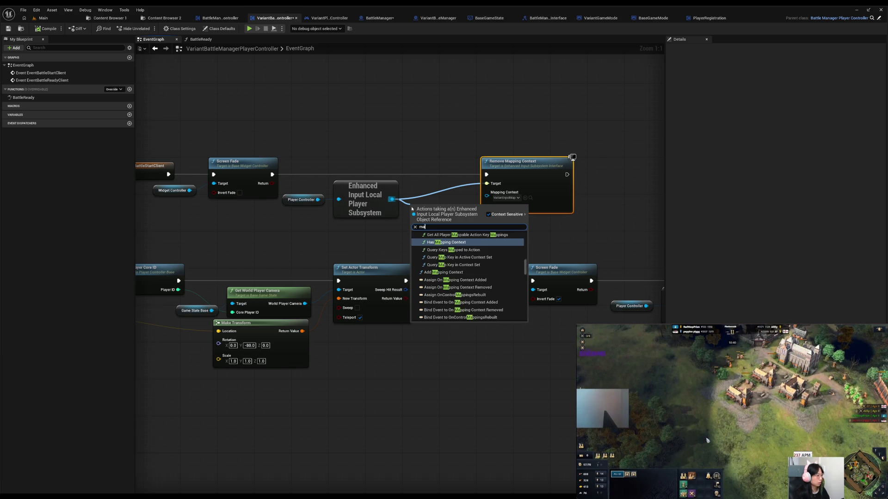
type("pp")
scroll(487, 261, "up", 1)
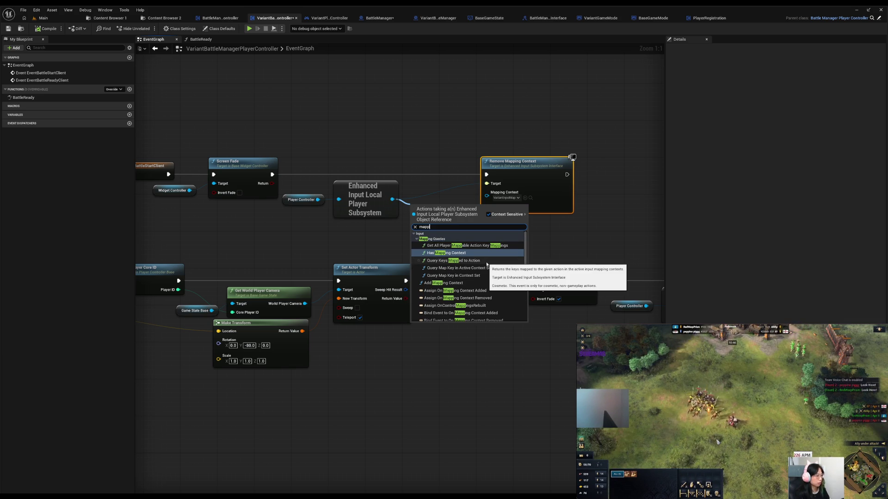
scroll(487, 264, "down", 3)
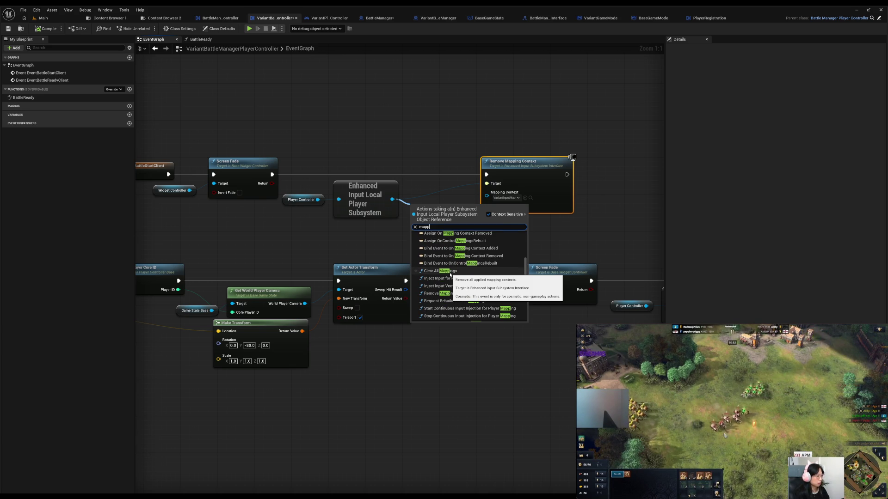
scroll(467, 276, "down", 2)
scroll(483, 278, "down", 1)
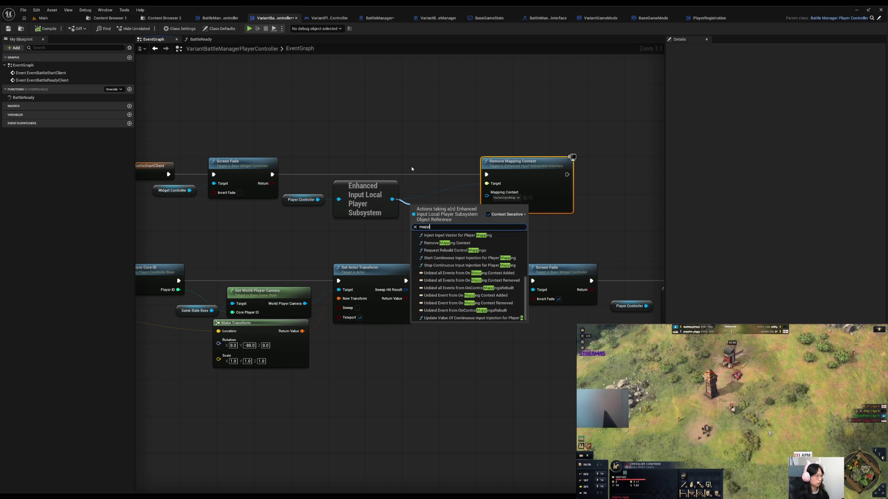
left_click(420, 180)
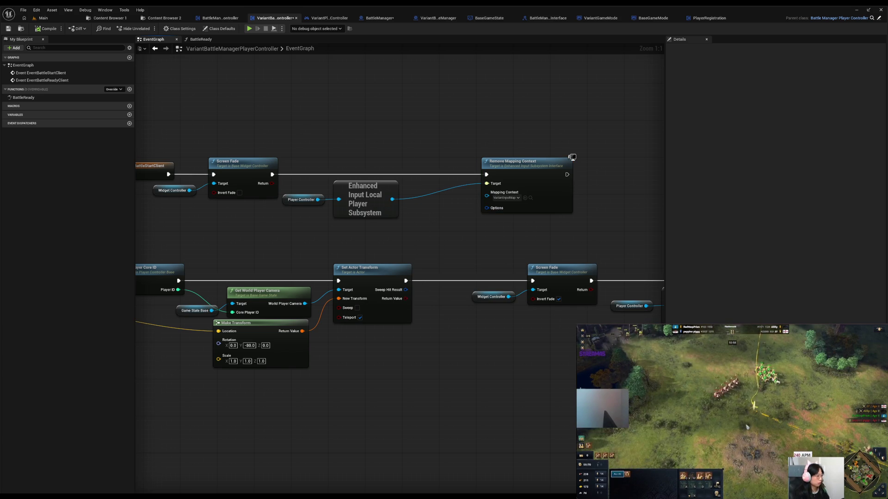
key("alt+Tab")
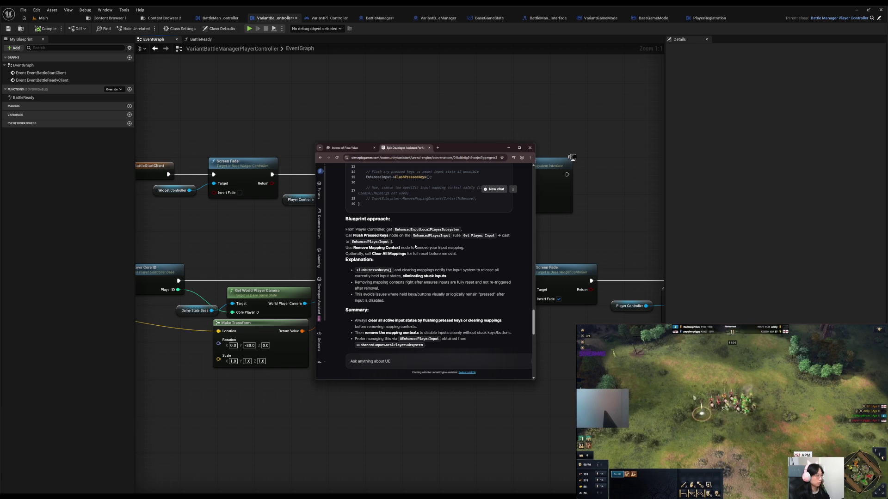
scroll(414, 247, "down", 5)
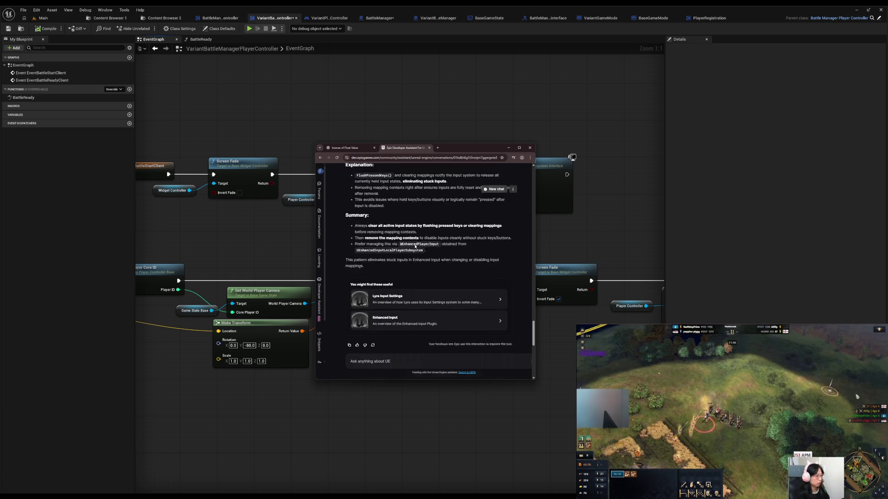
scroll(415, 246, "up", 10)
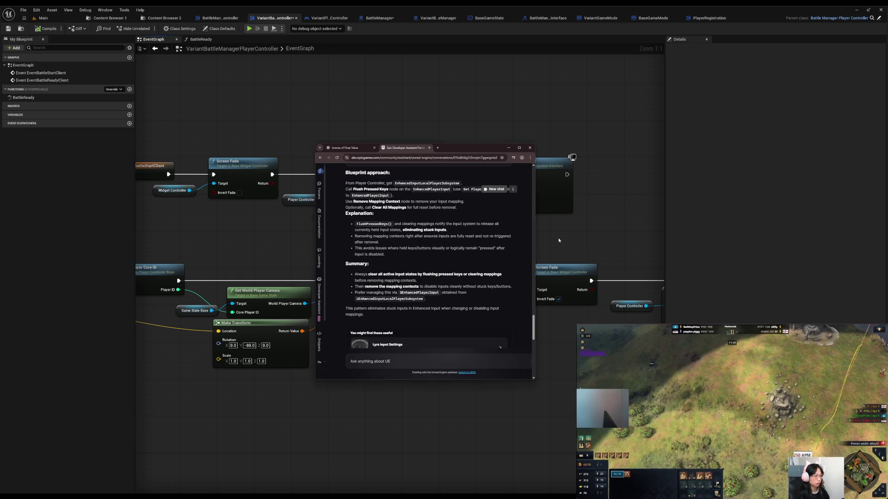
key("alt+Tab")
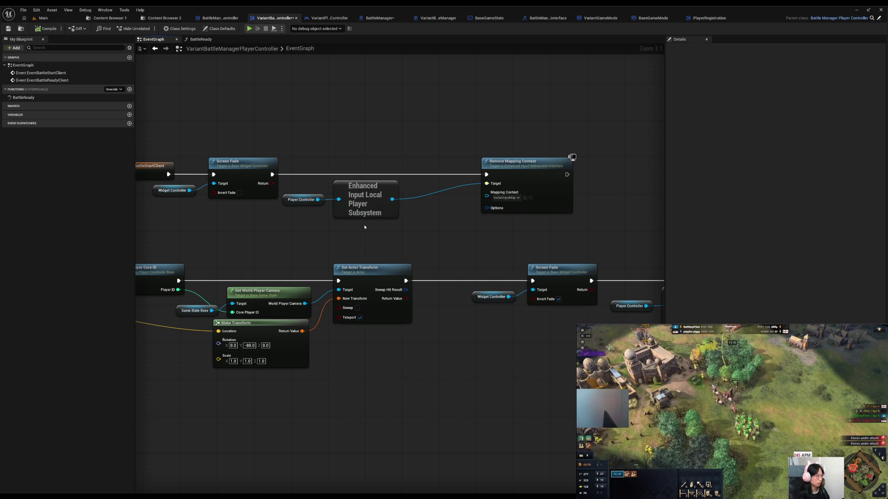
left_click_drag(392, 199, 428, 202)
type("cle")
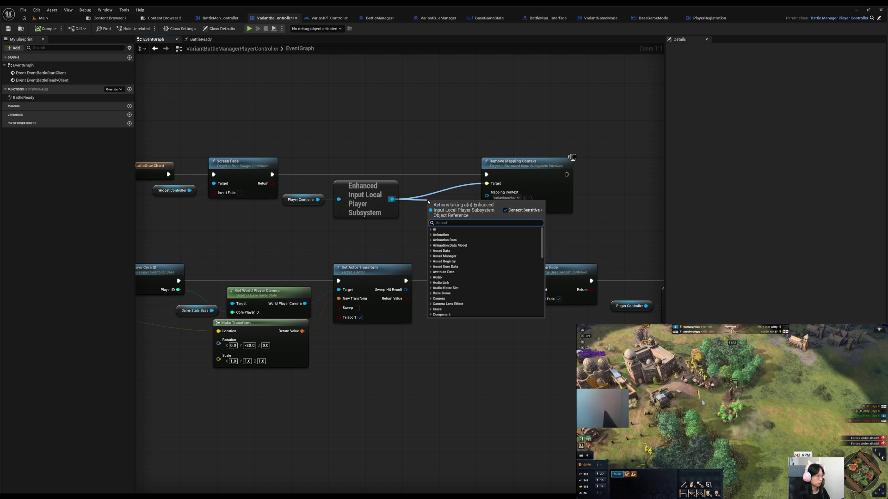
type("ar")
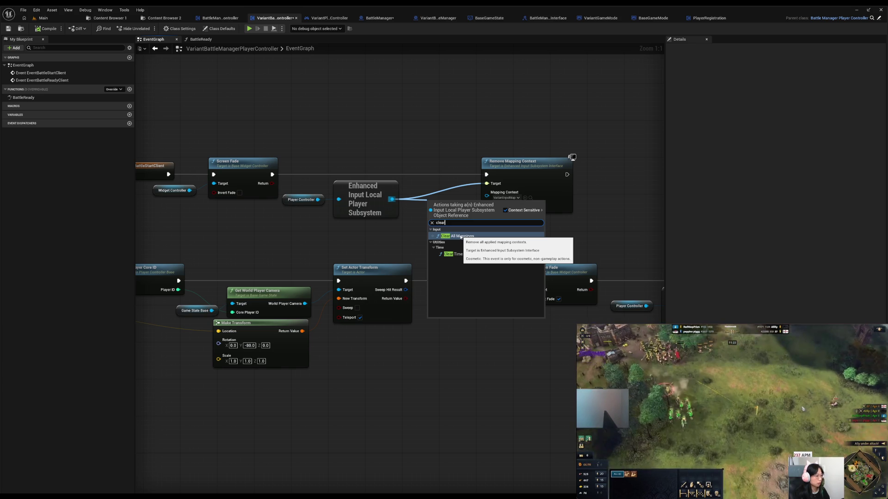
left_click(461, 237)
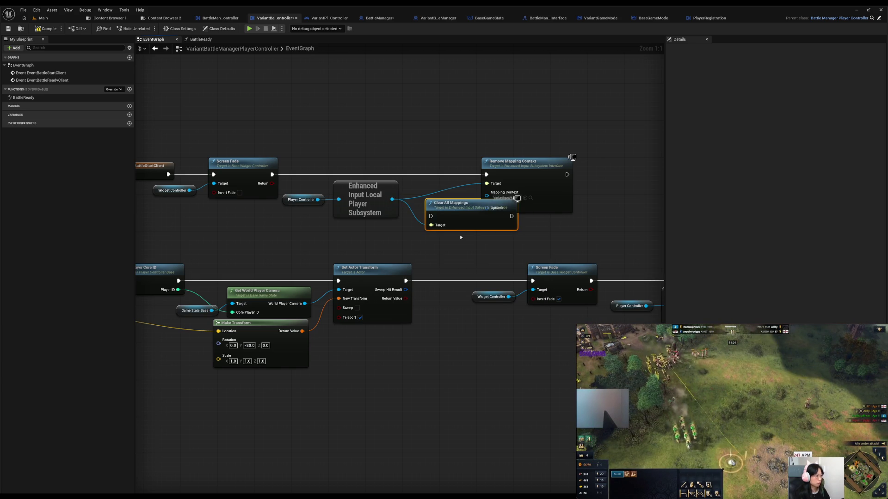
mouse_move(441, 227)
left_mouse_down()
mouse_move(435, 244)
mouse_move(453, 247)
left_mouse_up()
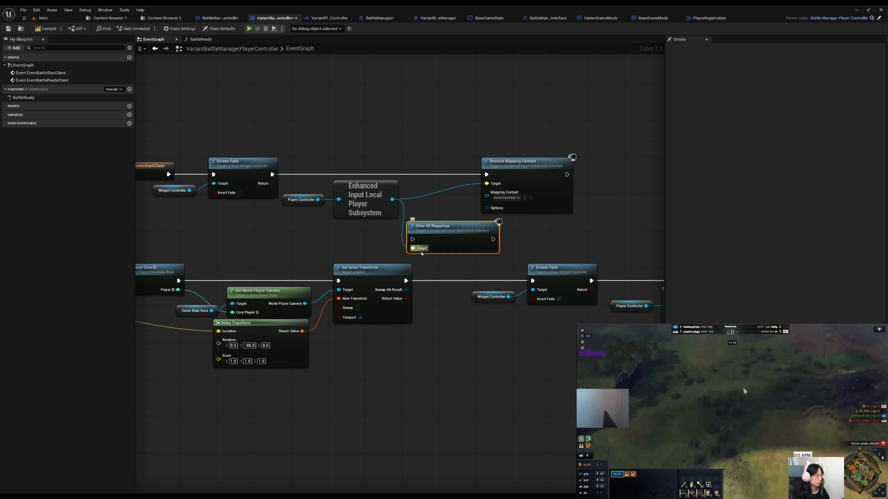
key("Delete")
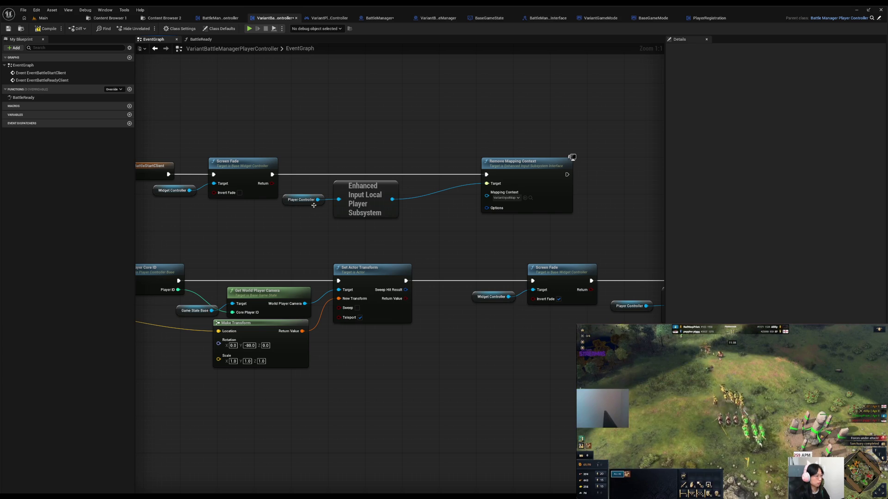
Search 'input' from the Player Controller pin and add a Flush Player Input node
left_click_drag(317, 200, 354, 238)
type("input")
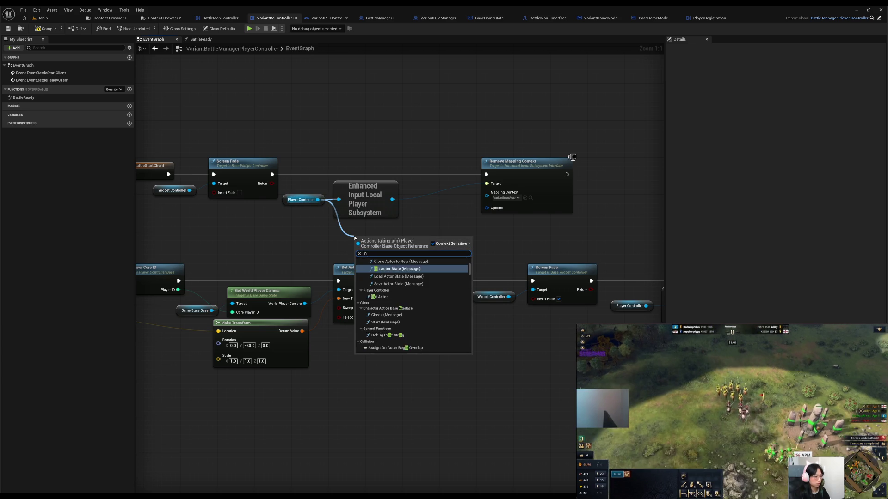
scroll(428, 313, "down", 4)
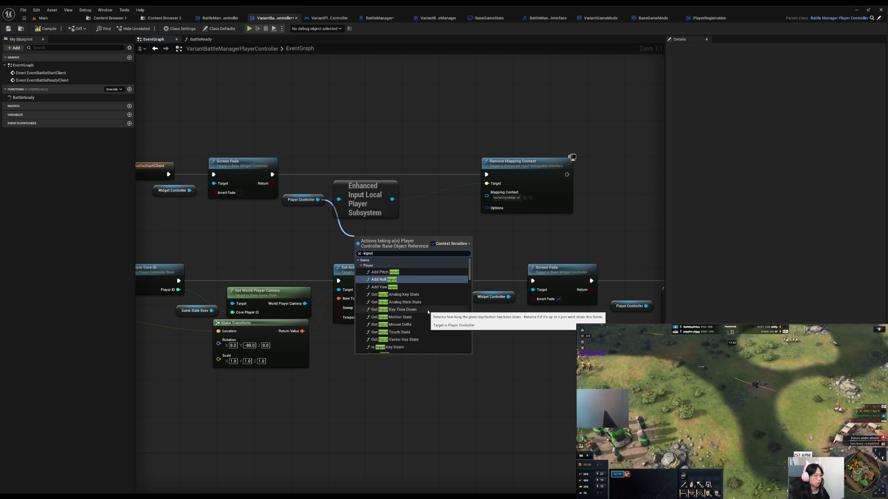
scroll(428, 312, "up", 2)
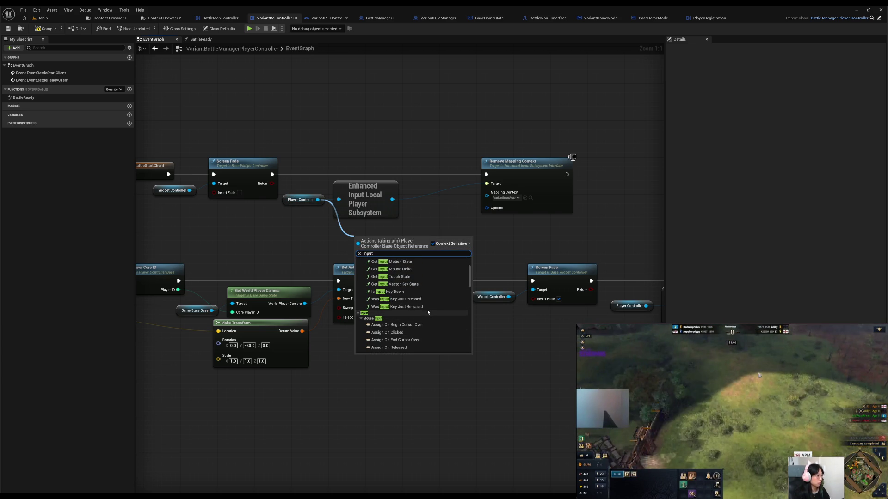
scroll(428, 313, "up", 3)
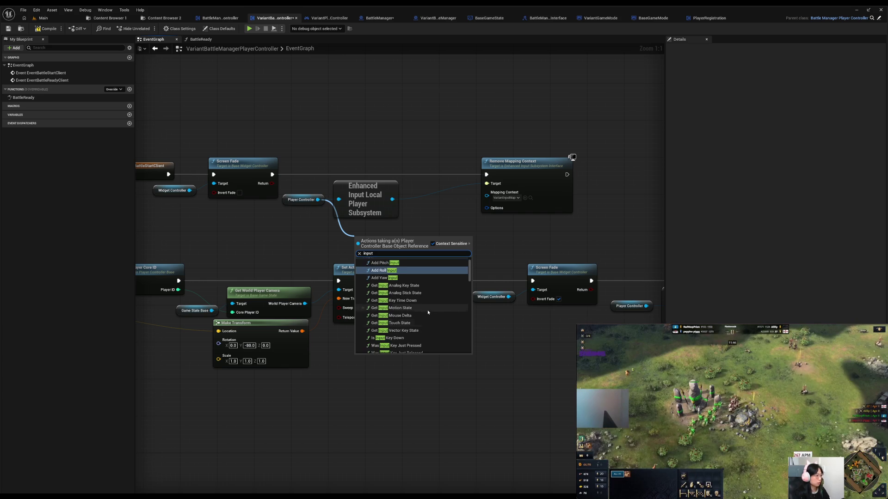
scroll(427, 312, "down", 6)
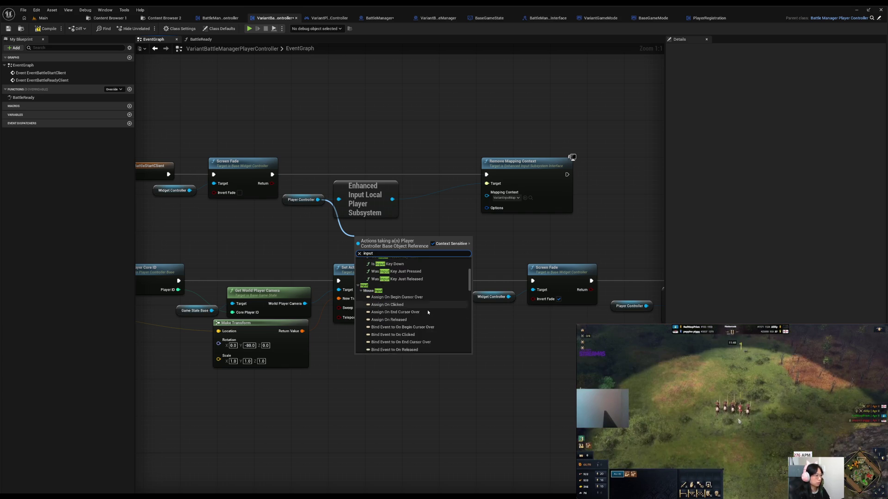
scroll(428, 314, "down", 5)
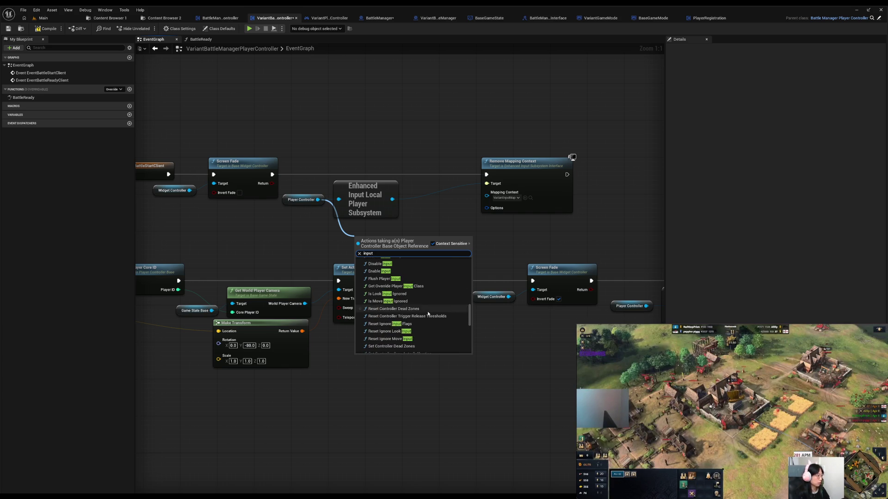
scroll(428, 315, "down", 4)
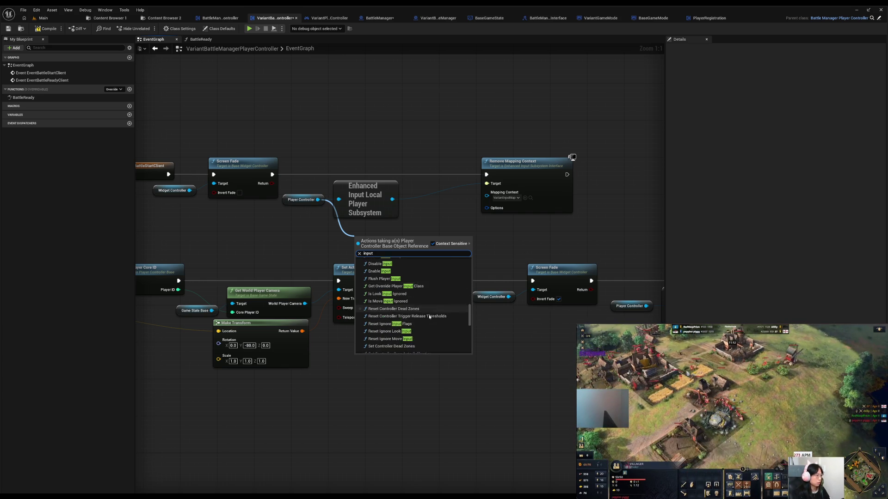
scroll(430, 317, "down", 2)
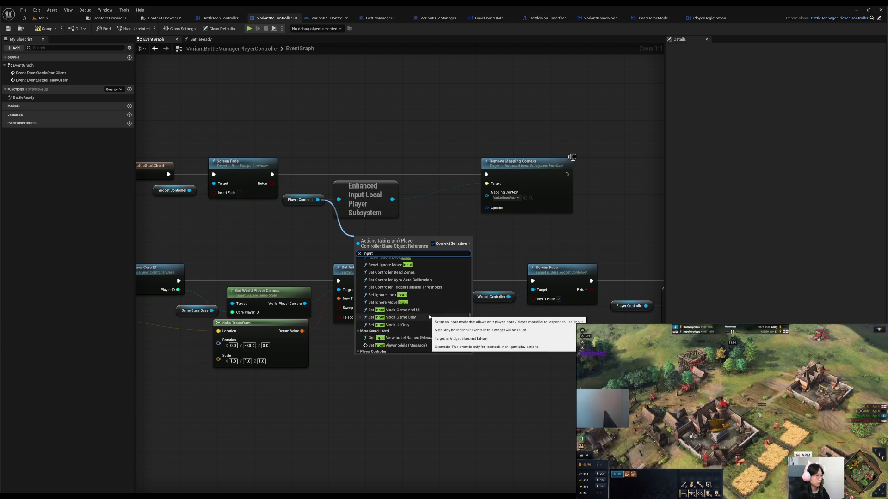
scroll(430, 317, "down", 3)
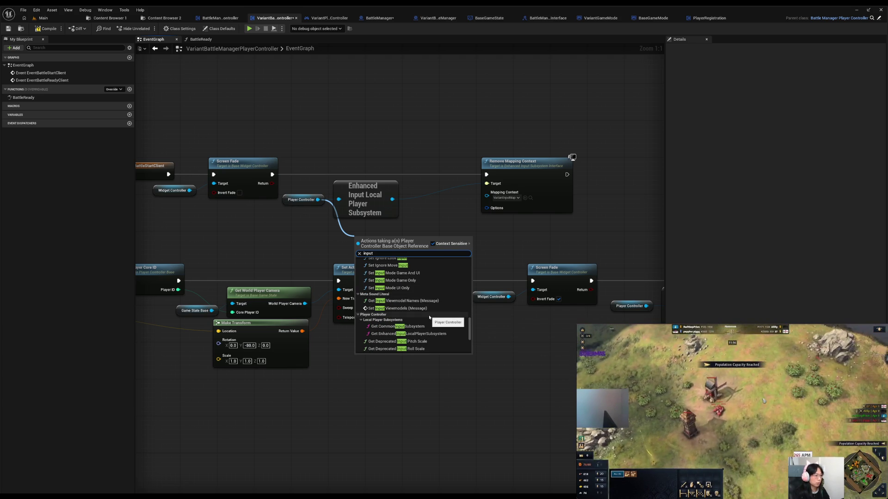
scroll(431, 320, "down", 5)
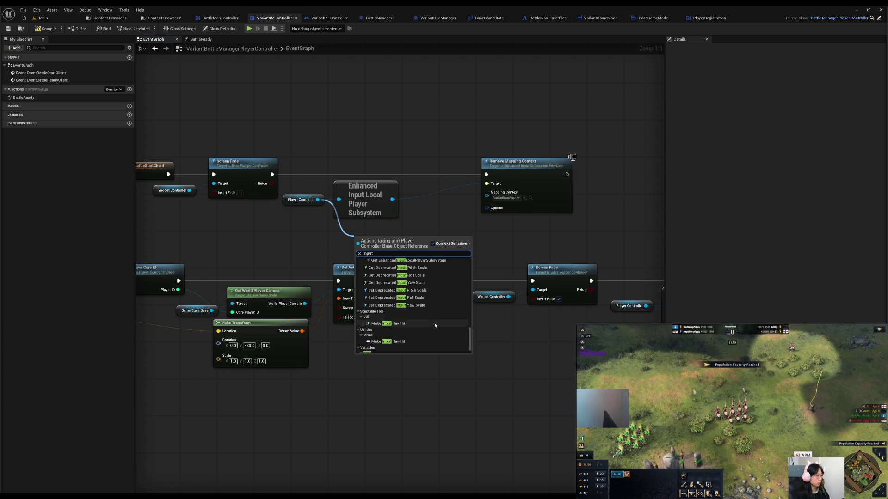
scroll(435, 325, "down", 2)
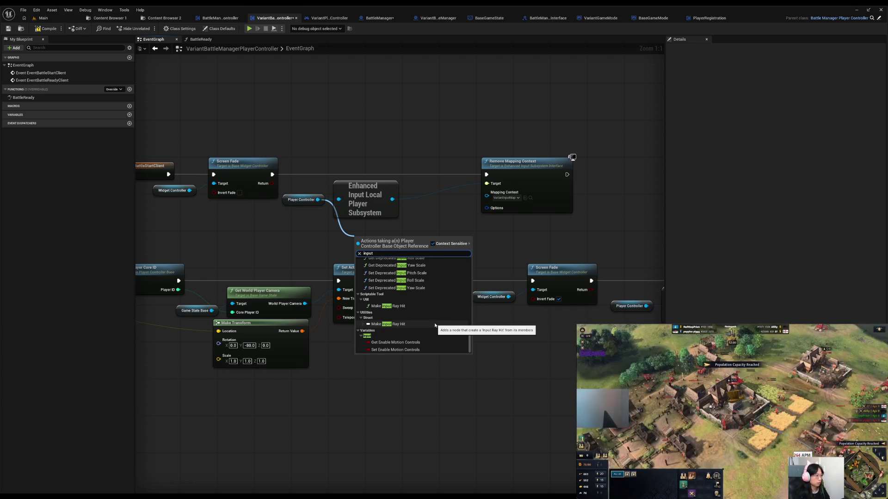
scroll(435, 325, "up", 5)
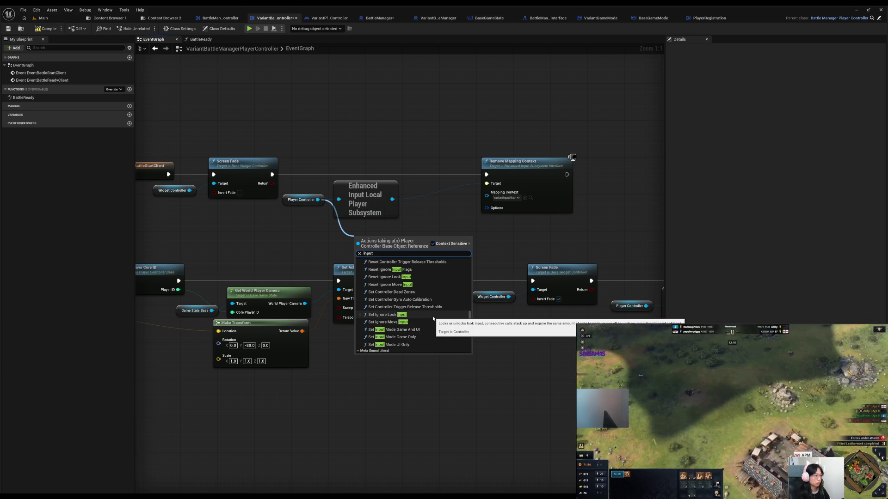
scroll(433, 318, "up", 2)
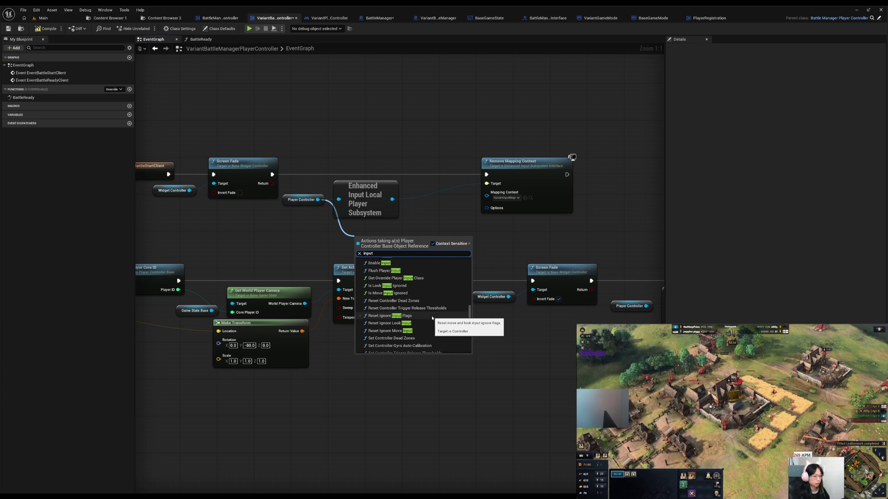
scroll(432, 319, "up", 1)
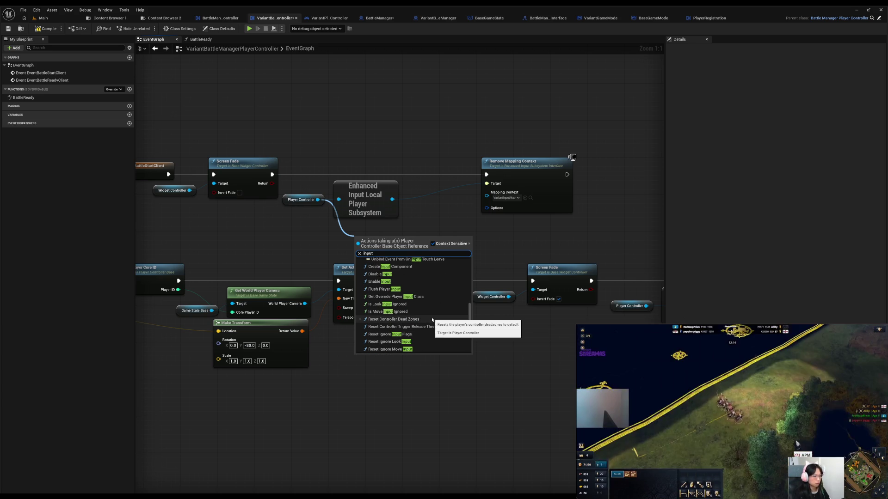
left_click(386, 289)
Wire Flush Player Input right after Screen Fade and tidy the subsystem and flush nodes
mouse_move(384, 245)
left_mouse_down()
mouse_move(413, 232)
mouse_move(337, 175)
mouse_move(365, 162)
left_mouse_up()
mouse_move(273, 175)
left_mouse_down()
mouse_move(338, 165)
mouse_move(486, 174)
left_mouse_up()
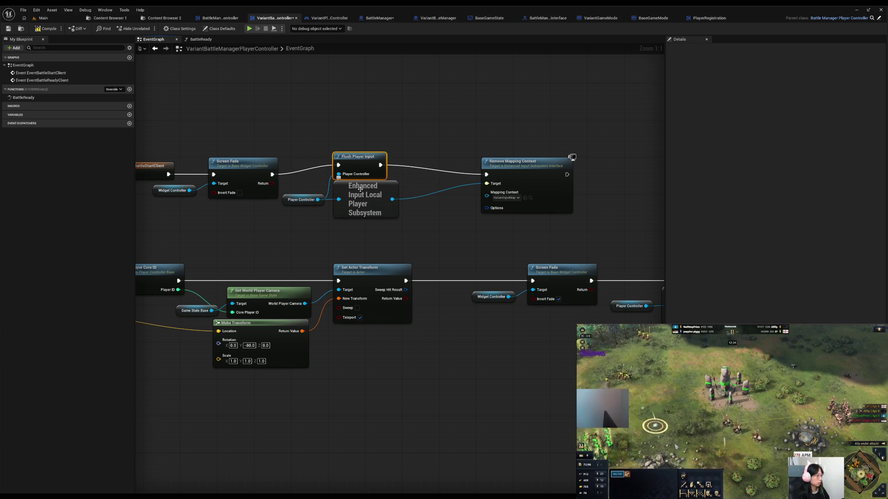
left_click_drag(363, 197, 363, 219)
left_click_drag(349, 161, 354, 171)
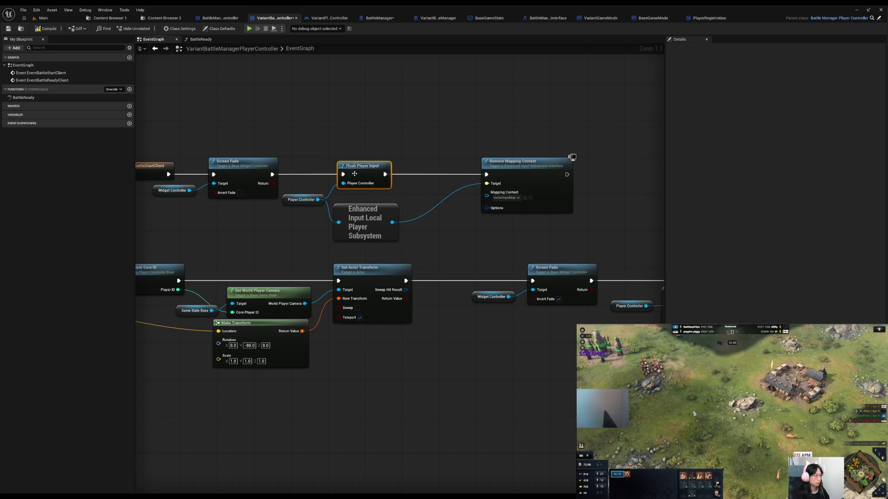
left_click_drag(364, 212, 368, 204)
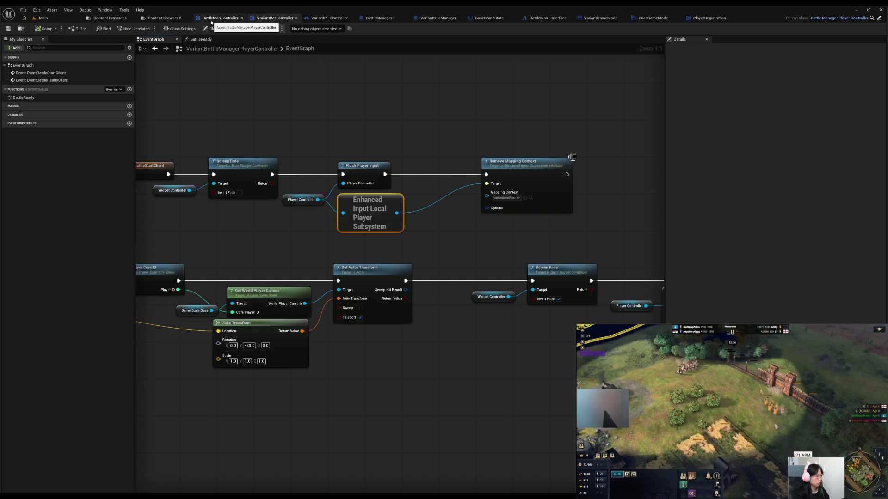
Shift Remove Mapping Context left, compile the player controller, then switch to BattleManager's TransitionPlayers
left_click_drag(539, 179, 502, 179)
left_click(359, 127)
left_click_drag(359, 126, 446, 135)
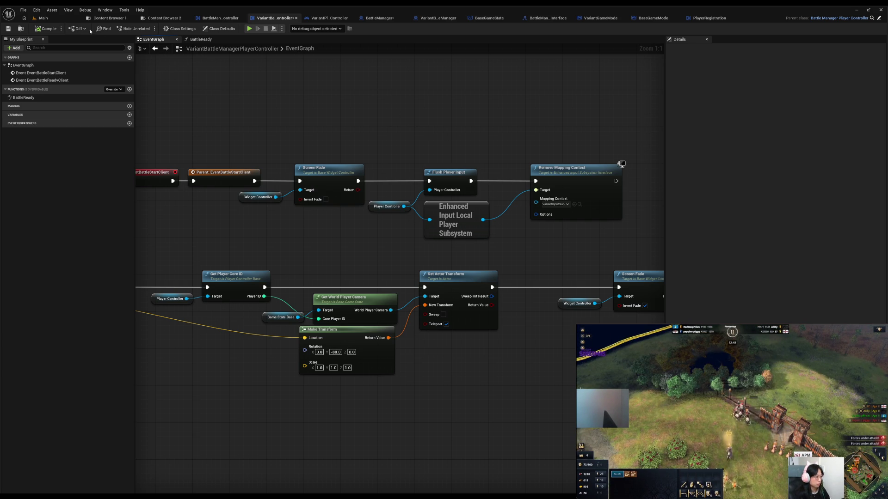
left_click(40, 30)
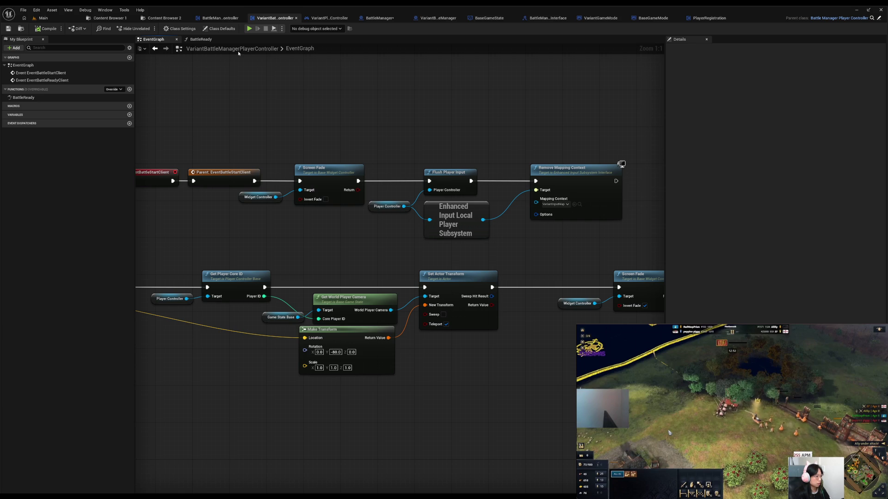
left_click(378, 17)
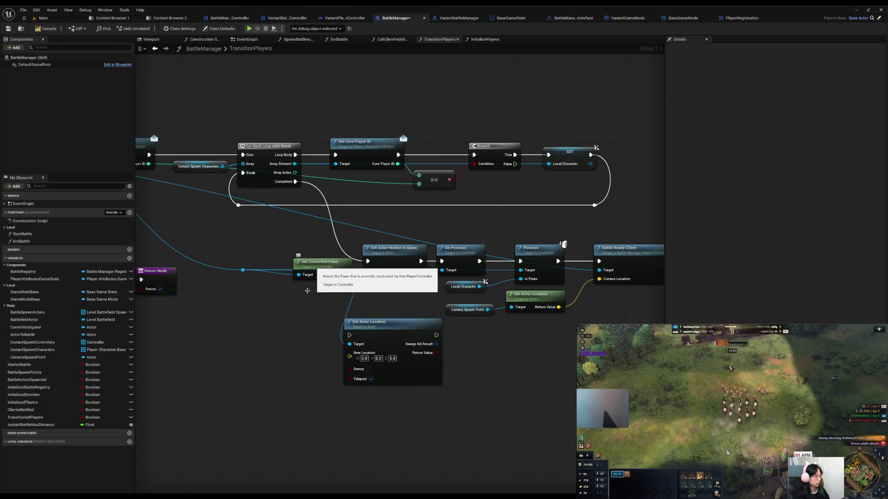
Nudge the Set Actor Location node into place and Save All modified assets
mouse_move(302, 314)
left_mouse_down()
mouse_move(139, 299)
mouse_move(233, 306)
left_mouse_up()
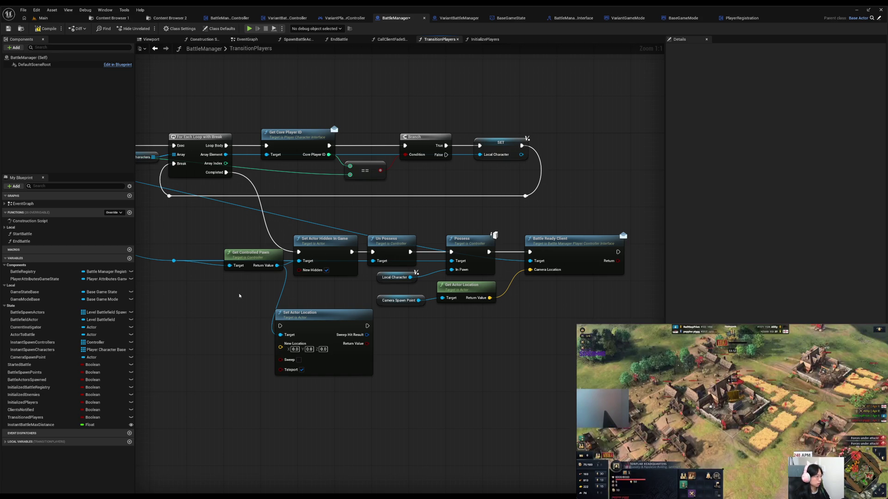
mouse_move(207, 286)
left_mouse_down()
mouse_move(425, 337)
mouse_move(225, 317)
left_mouse_up()
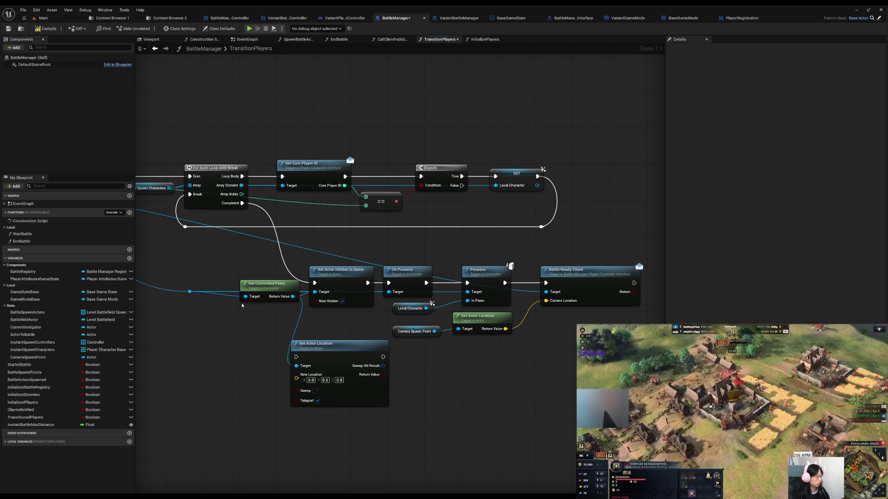
left_click_drag(341, 352, 343, 356)
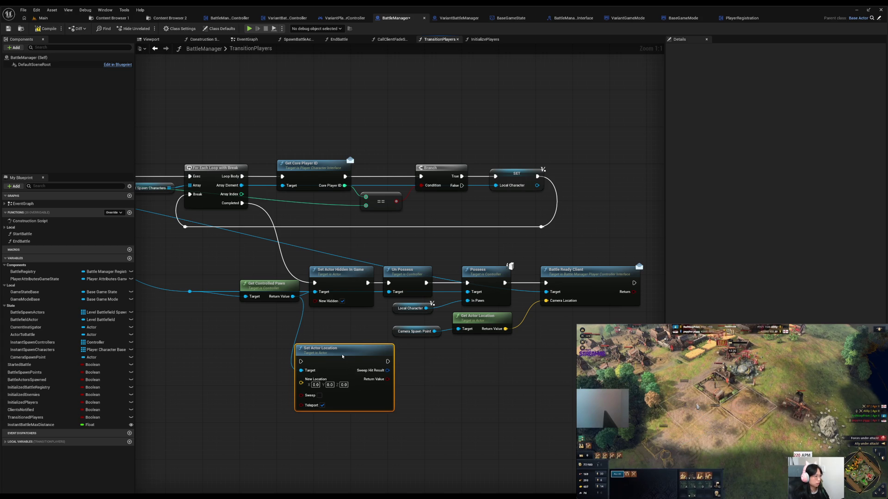
left_click_drag(342, 355, 329, 350)
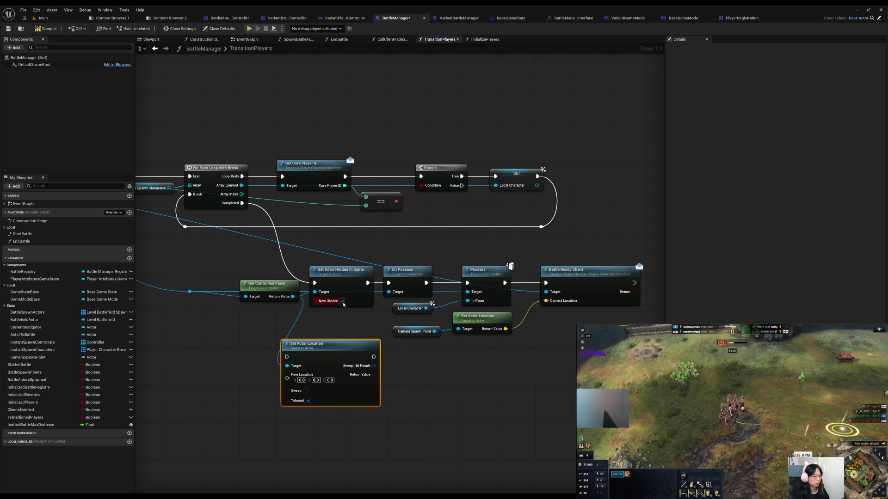
left_click_drag(242, 203, 388, 282)
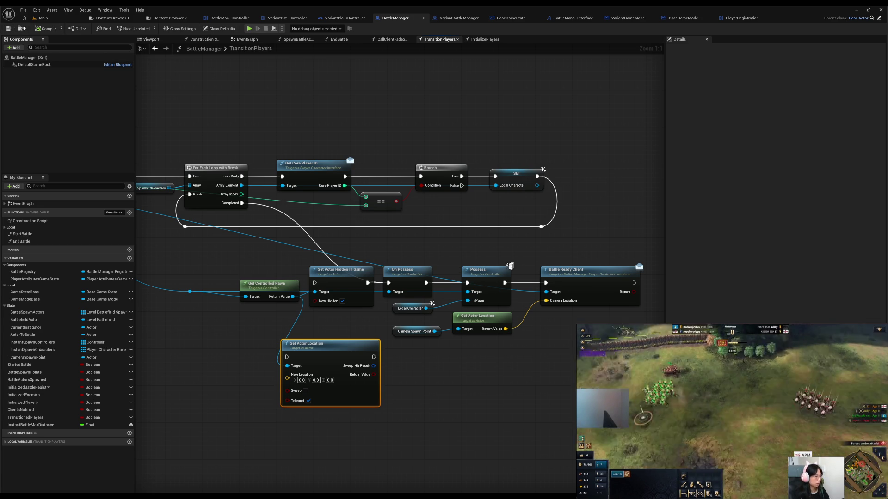
left_click(23, 10)
left_click(38, 52)
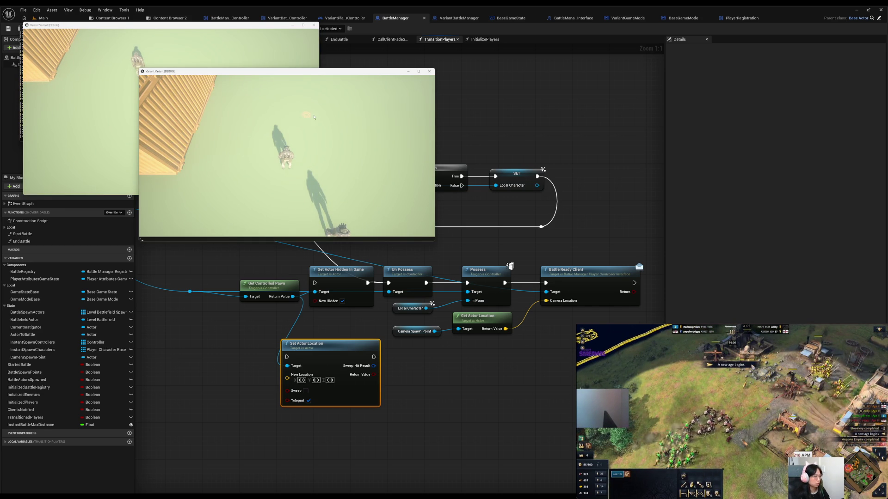
Move the second game window aside, send the character to a spot, then close both debug windows
mouse_move(297, 68)
left_mouse_down()
mouse_move(220, 221)
mouse_move(183, 208)
left_mouse_up()
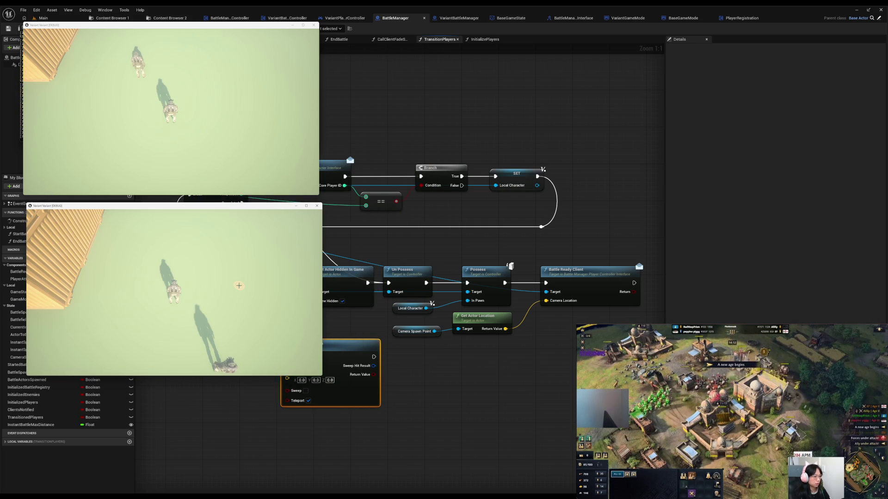
left_click(257, 321)
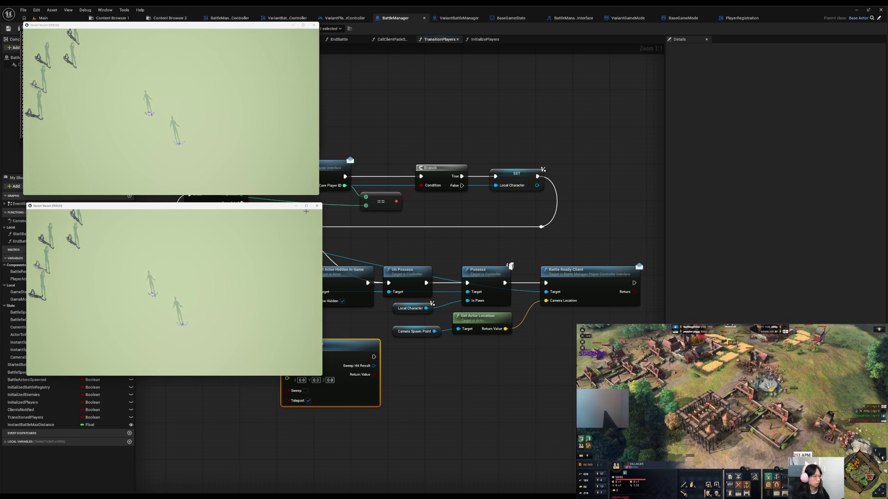
left_click(317, 205)
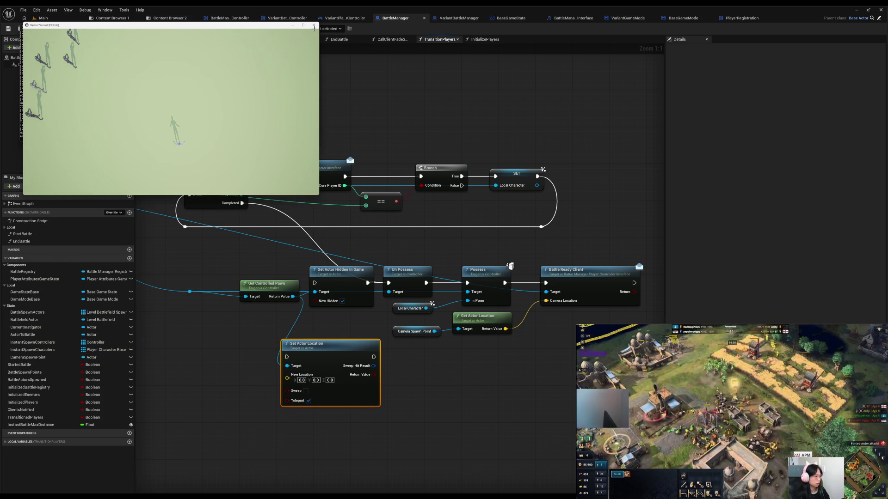
left_click(313, 24)
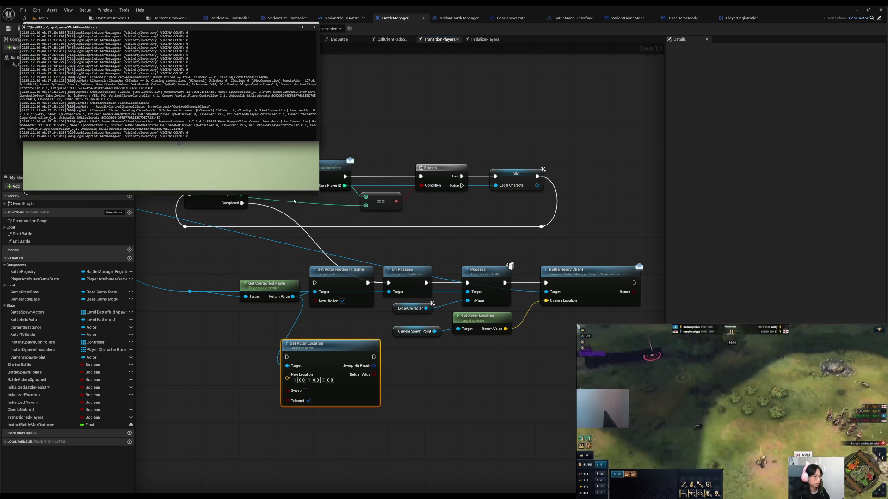
Close the console log, check Set Actor Location's New Location pin, and return to VariantBattleManagerPlayerController
left_click(313, 29)
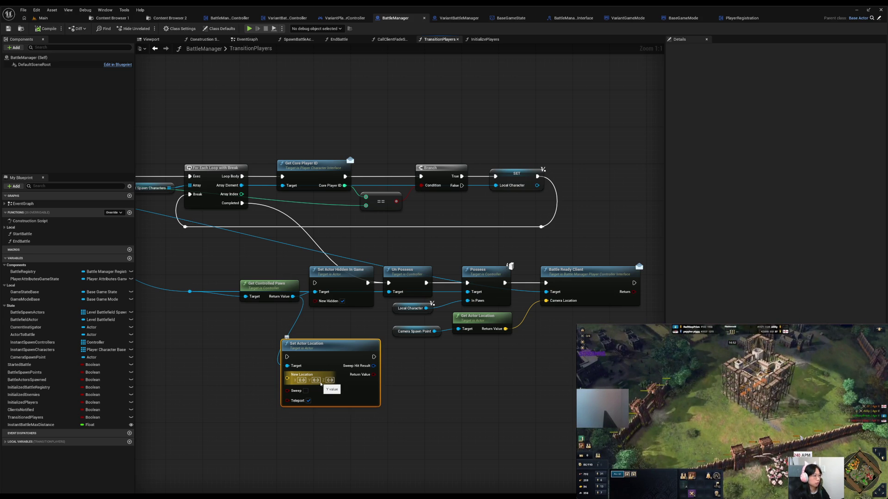
left_click_drag(320, 383, 321, 383)
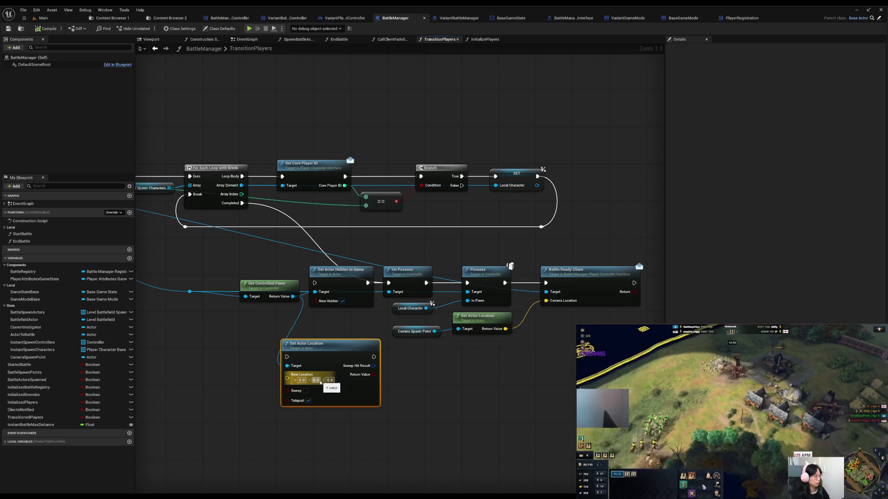
left_click(244, 350)
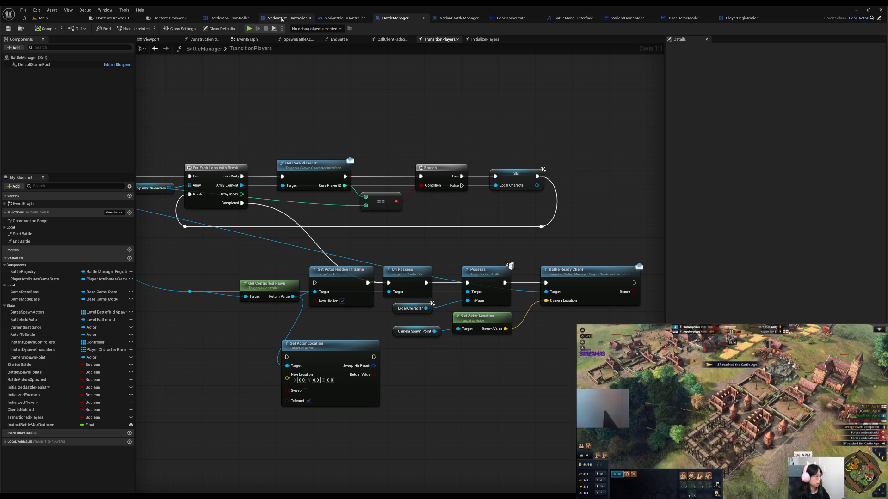
left_click(287, 18)
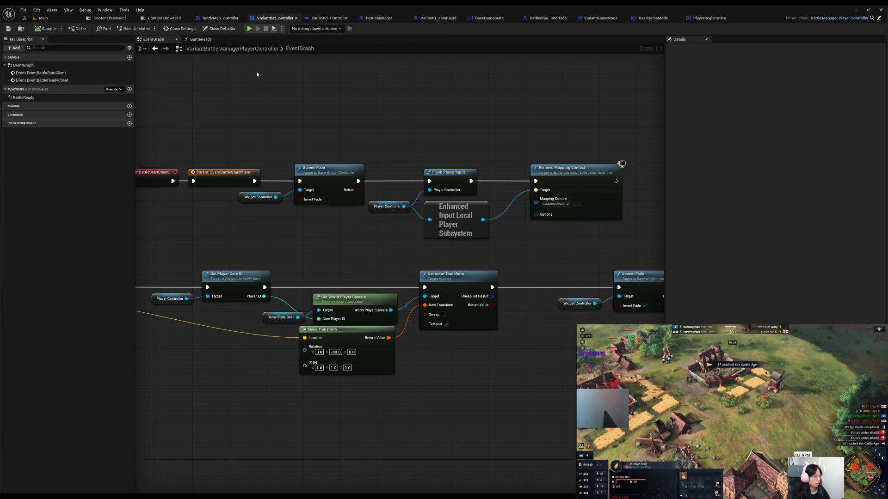
In the BattleReady graph, move Event Battle Ready Client and Return Node right, then drag from Player Controller
left_click(197, 40)
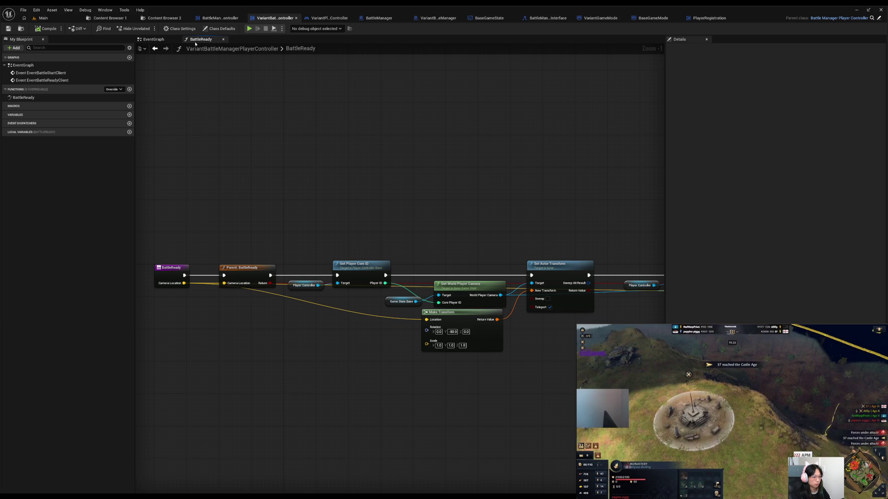
mouse_move(401, 184)
left_mouse_down()
mouse_move(216, 154)
mouse_move(384, 124)
left_mouse_up()
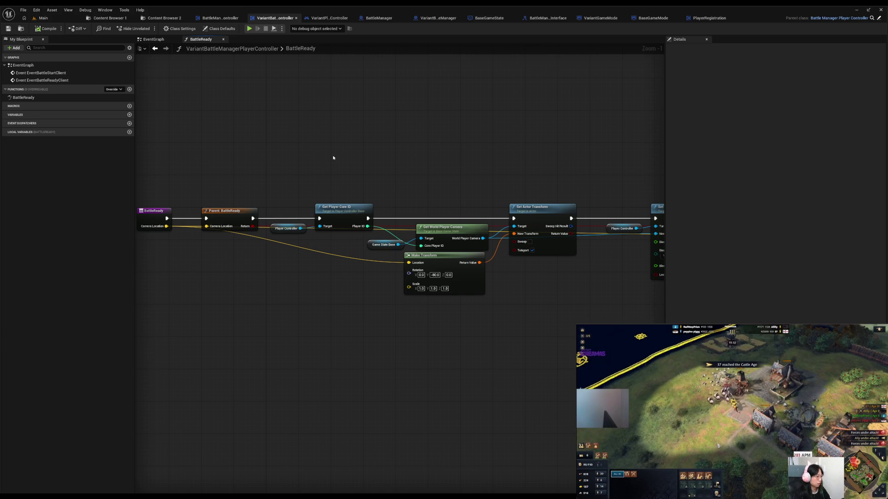
mouse_move(553, 151)
left_mouse_down()
mouse_move(383, 148)
mouse_move(203, 160)
left_mouse_up()
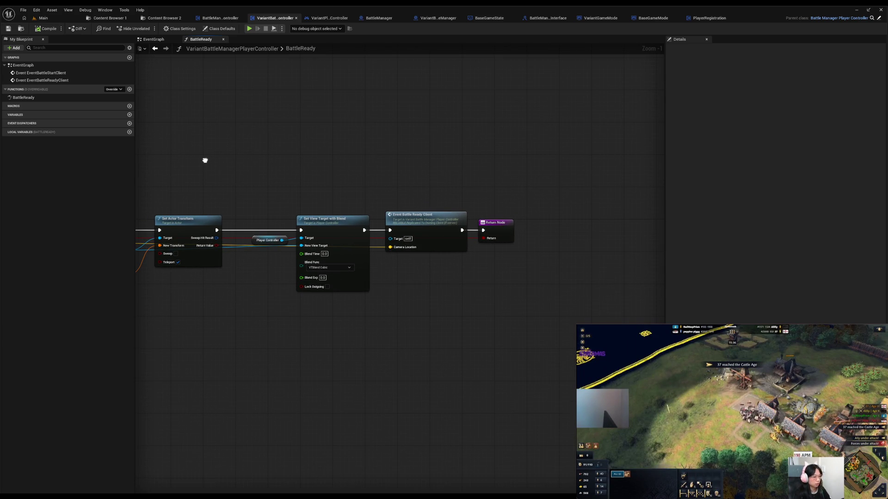
left_click_drag(405, 189, 504, 231)
left_click_drag(423, 219, 529, 218)
left_click_drag(283, 240, 395, 262)
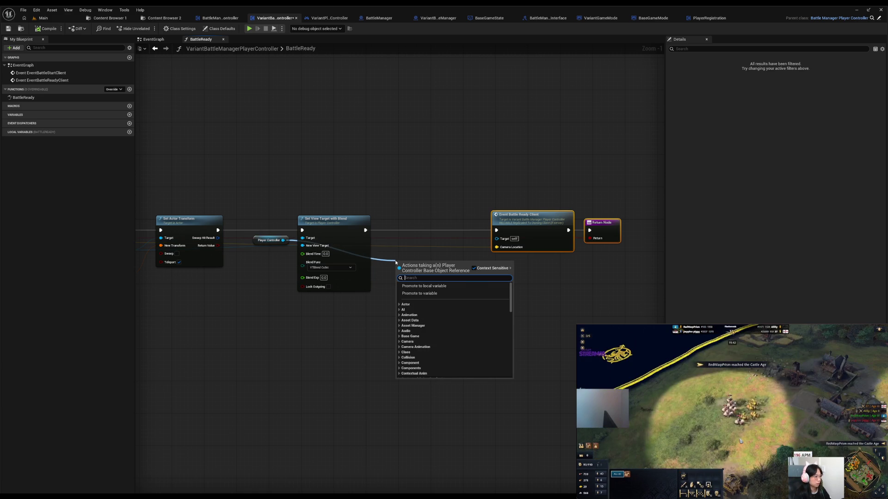
Add a Flush Player Input node and wire it right after Set View Target with Blend
type("flush")
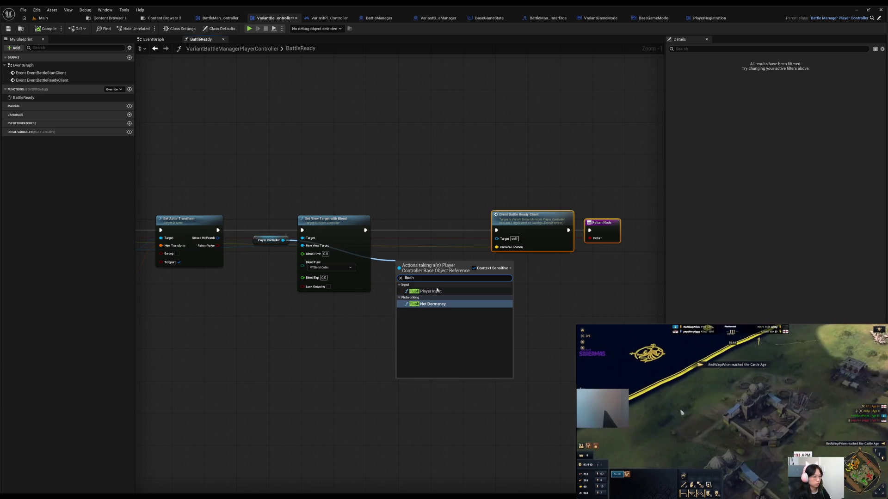
left_click(425, 291)
left_click_drag(422, 267, 426, 225)
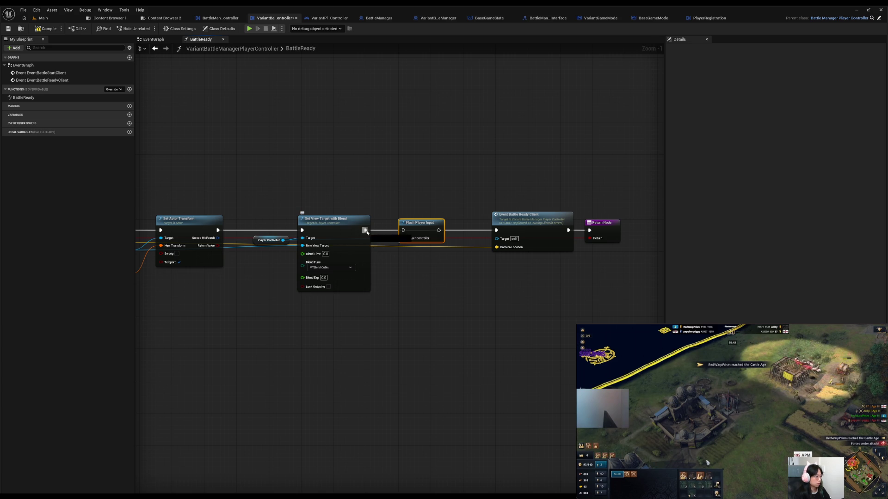
left_click_drag(365, 230, 403, 230)
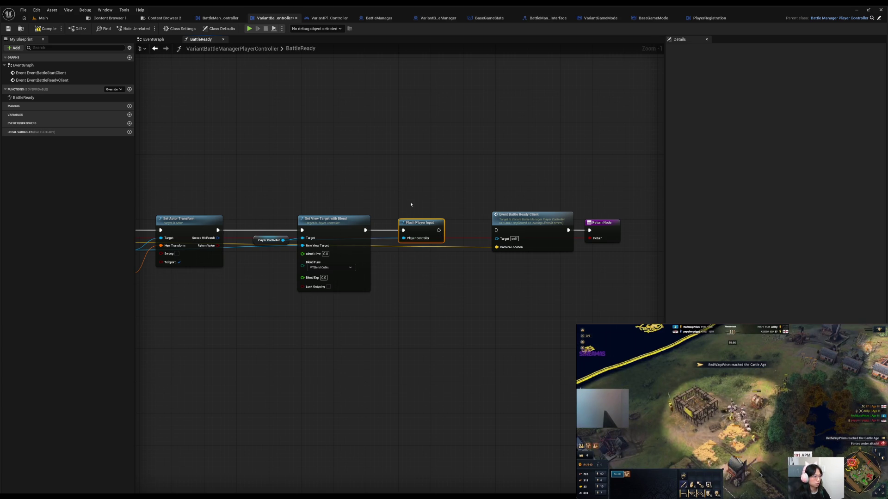
mouse_move(439, 230)
left_mouse_down()
mouse_move(495, 230)
mouse_move(462, 213)
mouse_move(414, 221)
mouse_move(441, 231)
mouse_move(428, 213)
mouse_move(490, 214)
mouse_move(497, 230)
mouse_move(389, 198)
left_mouse_up()
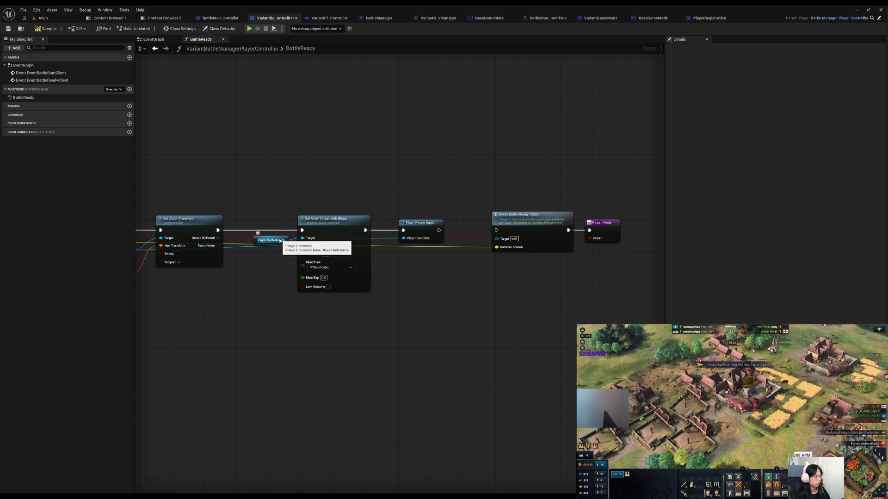
Delete Flush Player Input and reconnect Set View Target with Blend directly to Event Battle Ready Client
left_click(416, 233)
key("Delete")
mouse_move(365, 230)
left_mouse_down()
mouse_move(471, 246)
mouse_move(496, 230)
left_mouse_up()
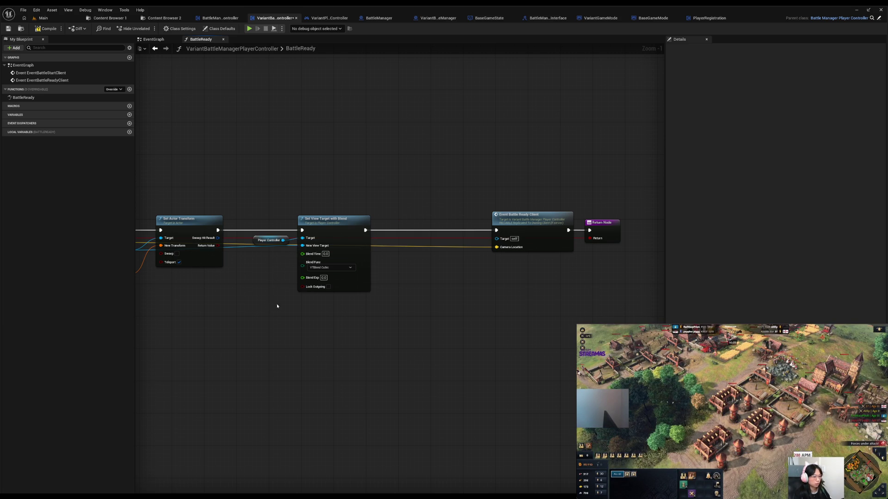
right_click(387, 344)
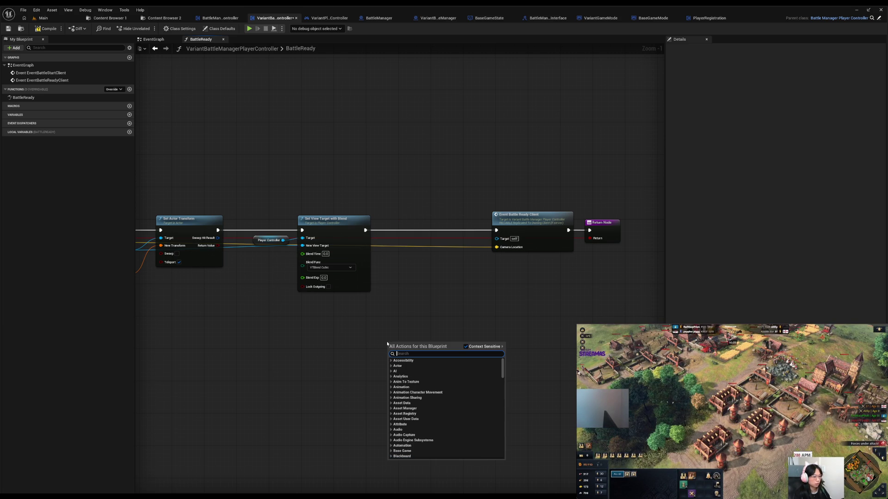
Search the action list for 'subsystem enh' and dismiss it without adding a node
type("subsystem")
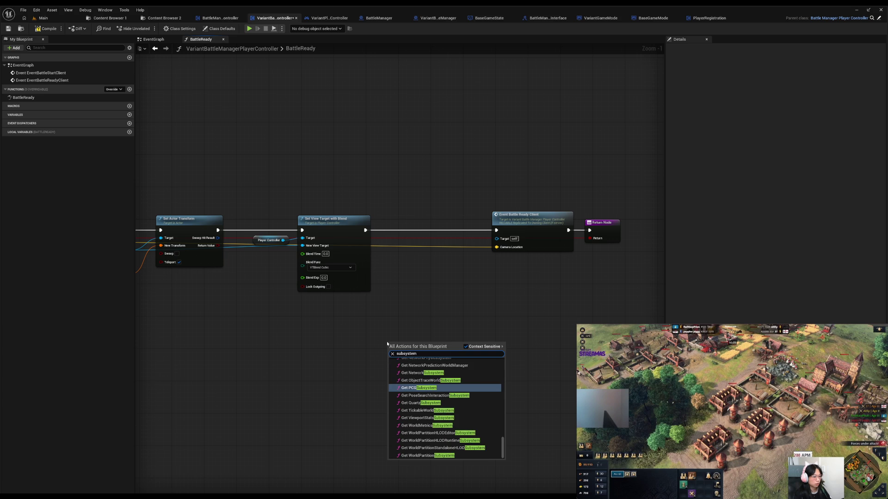
type(" en")
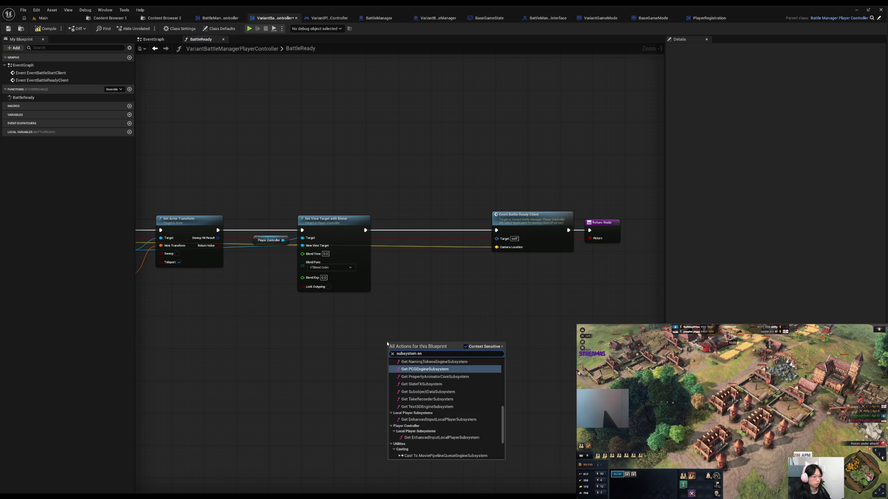
type("ha")
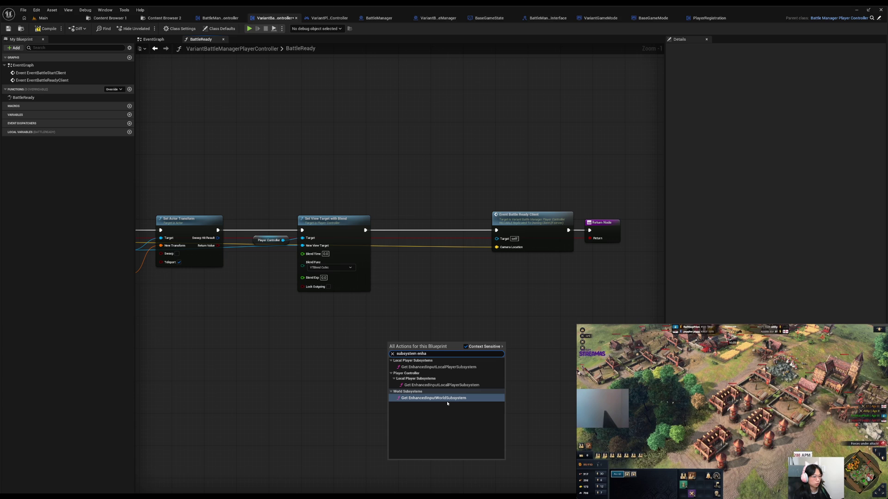
left_click(320, 343)
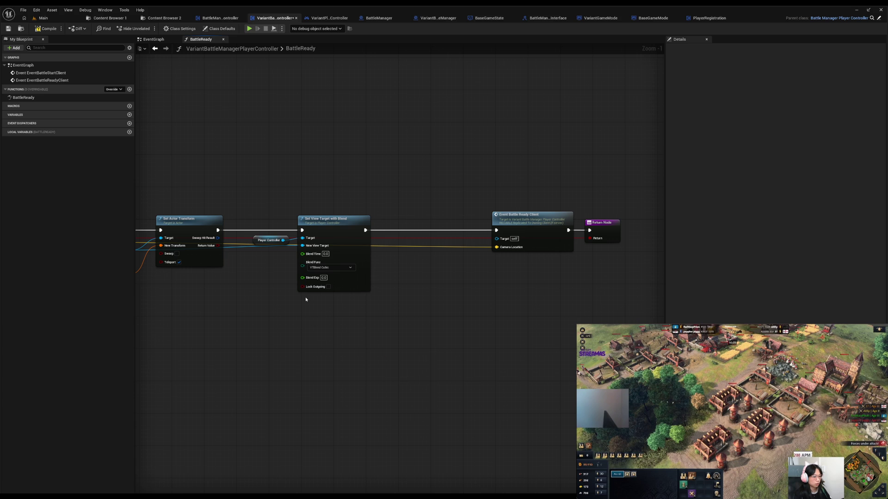
left_click_drag(276, 307, 289, 379)
Move Event Battle Ready Client and Return Node left beside Set View Target with Blend, then save
left_click_drag(527, 241, 612, 328)
left_click_drag(543, 295, 447, 296)
left_click(234, 232)
scroll(442, 230, "down", 4)
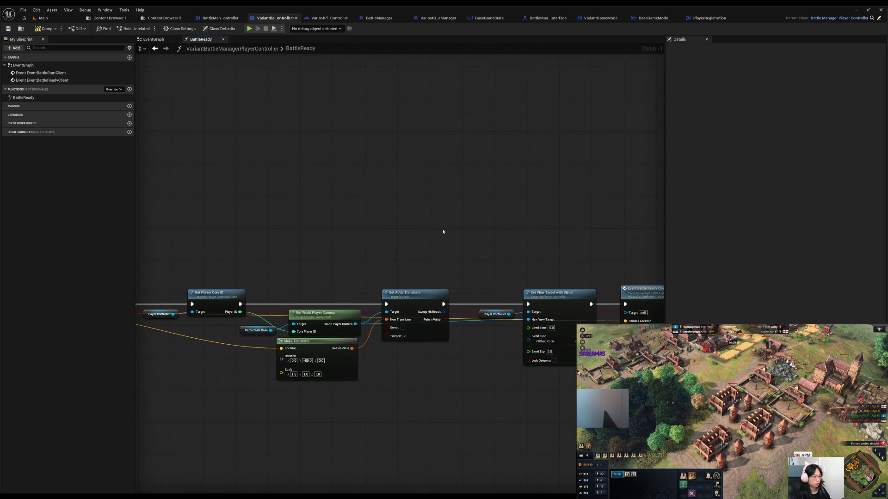
left_click_drag(310, 206, 307, 254)
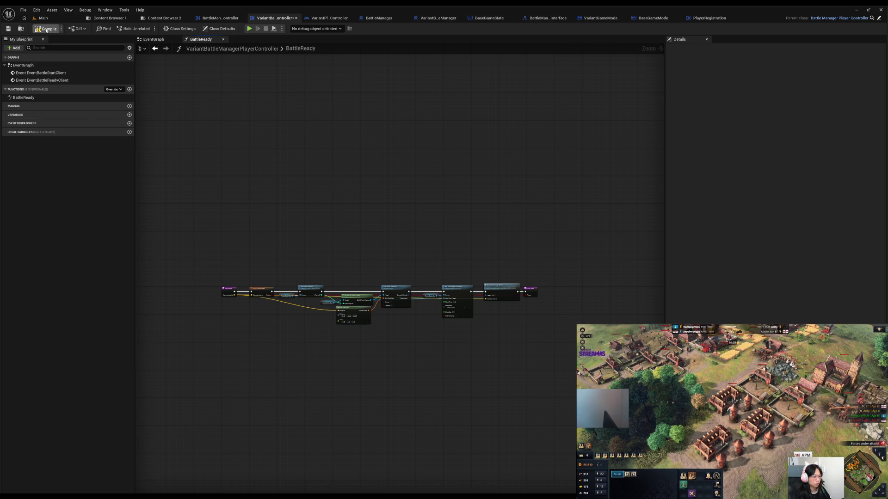
left_click(10, 29)
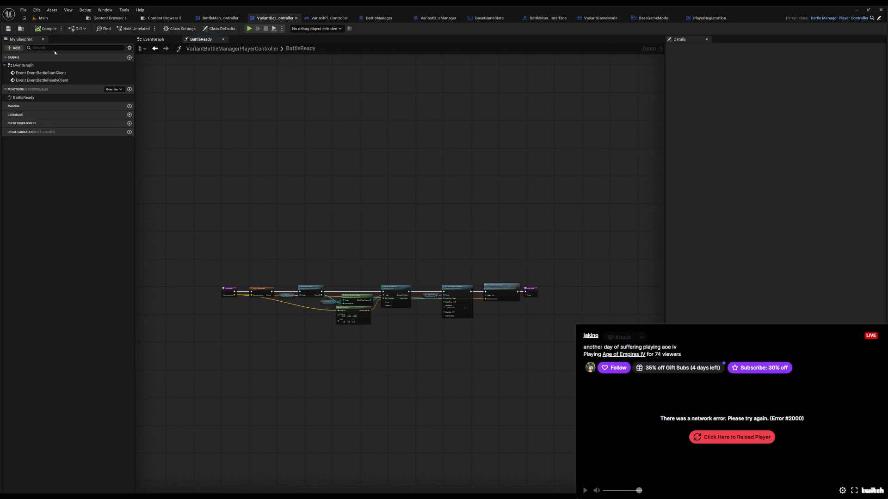
Reload the broken stream player and switch over to the terminal window
left_click(770, 442)
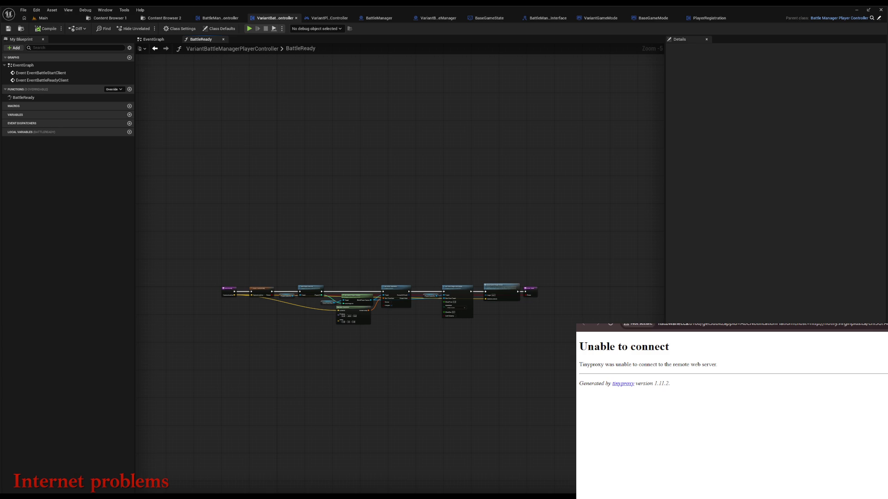
key("alt+Tab")
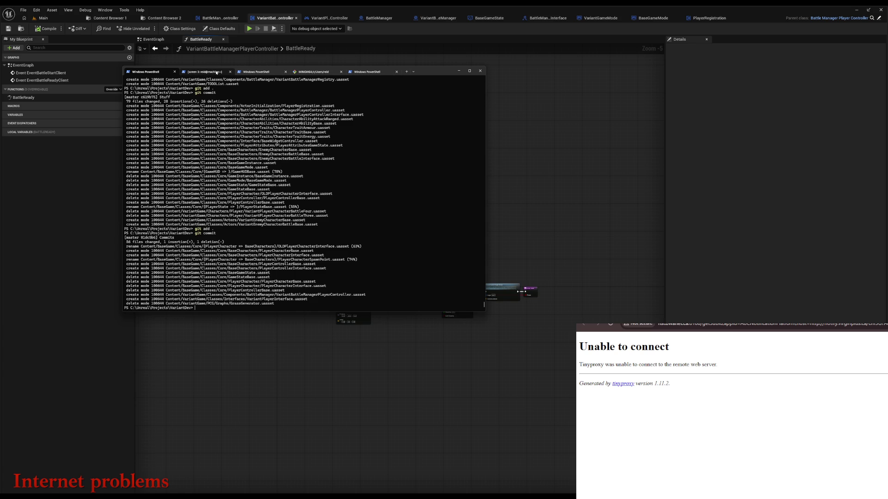
Cycle through the screen sessions to reach the local root session window
left_click(216, 72)
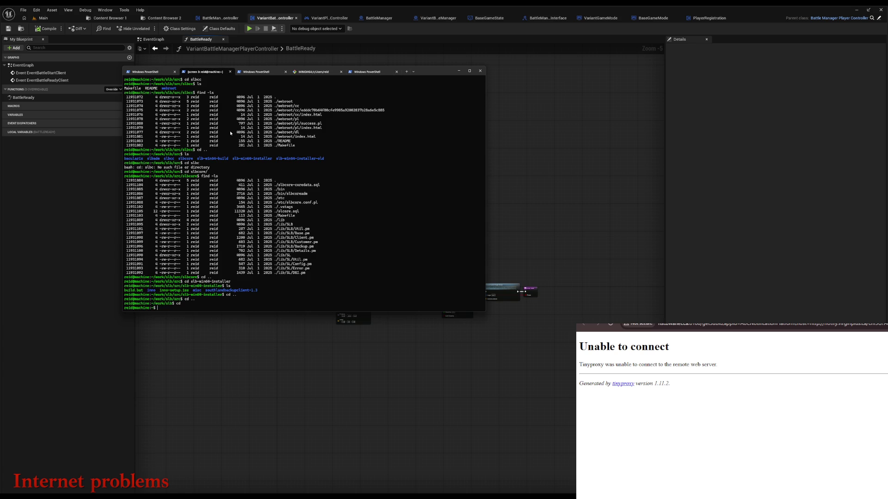
key("ctrl+a")
key("quotedbl")
key("Down")
key("Return")
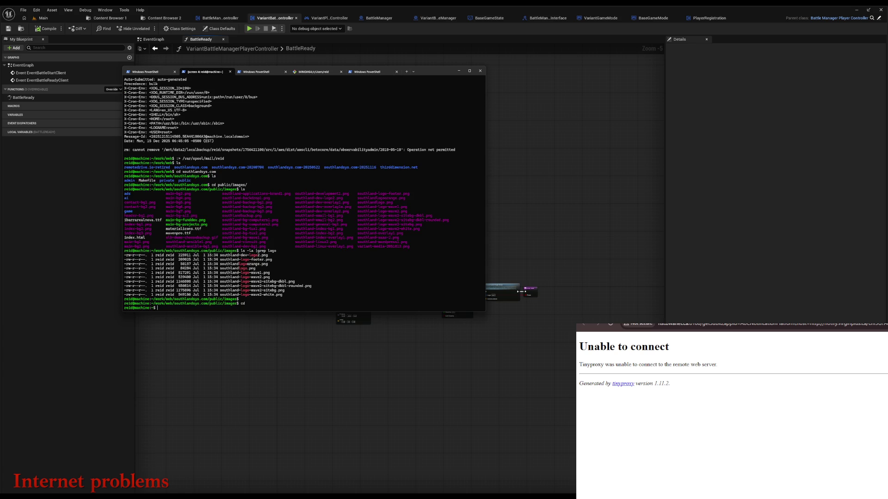
key("ctrl+a")
key("p")
key("ctrl+a")
key("p")
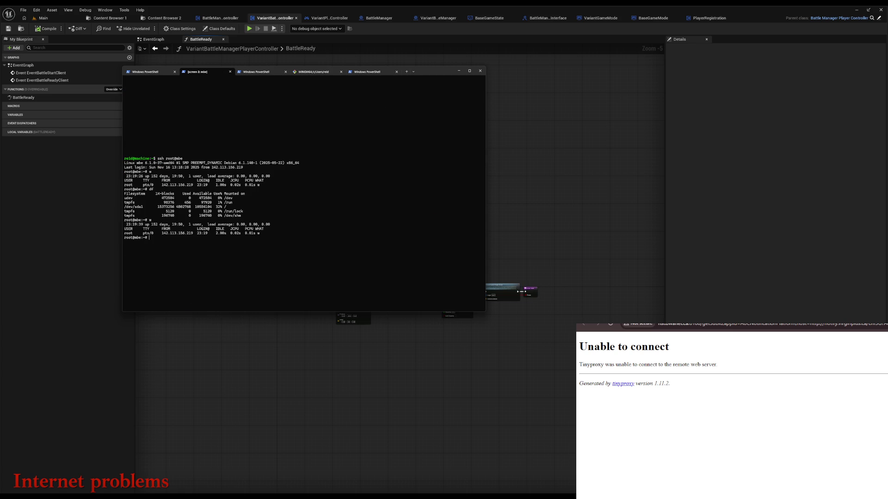
key("ctrl+a")
key("n")
key("ctrl+a")
key("n")
key("ctrl+a")
key("n")
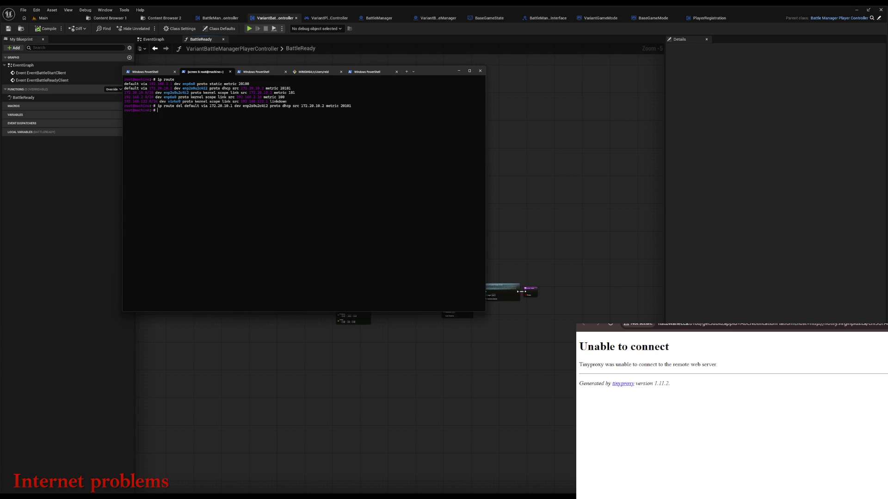
List the routing table and delete the default route via 172.20.10.1 with ip route del
type("ip route")
key("Return")
type("ip route")
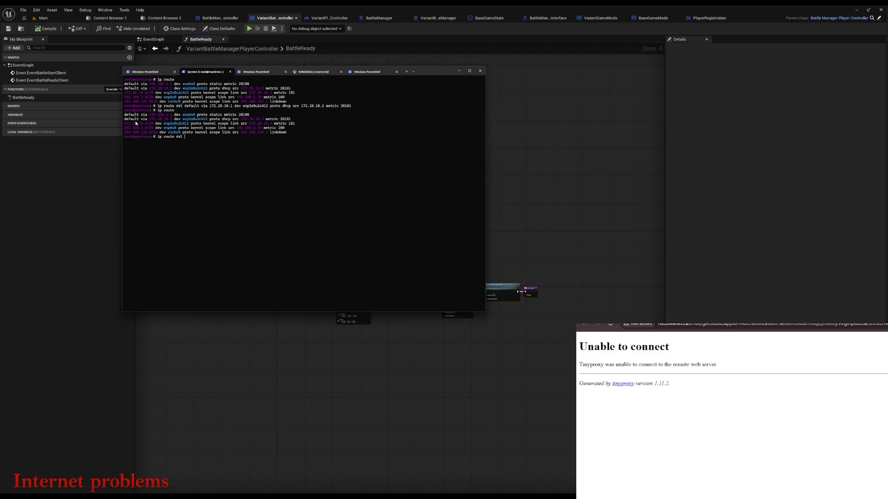
left_click_drag(125, 119, 291, 122)
right_click(293, 146)
right_click(292, 146)
key("Return")
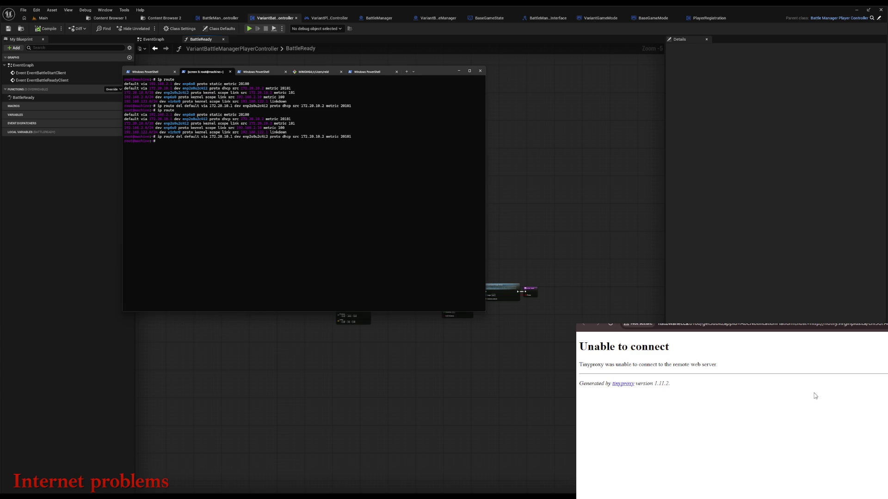
key("alt+Left")
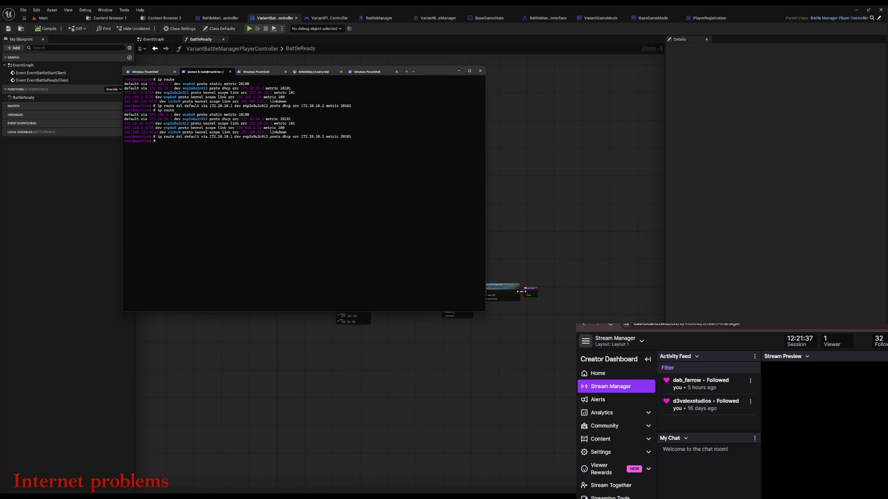
Rerun ip route to recheck the routing table after deleting the default route
left_click(611, 323)
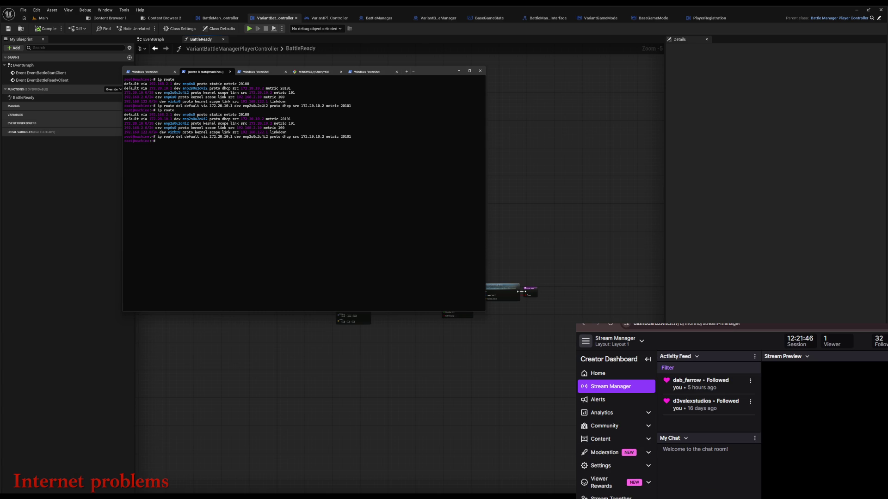
key("Up")
key("Up")
key("Return")
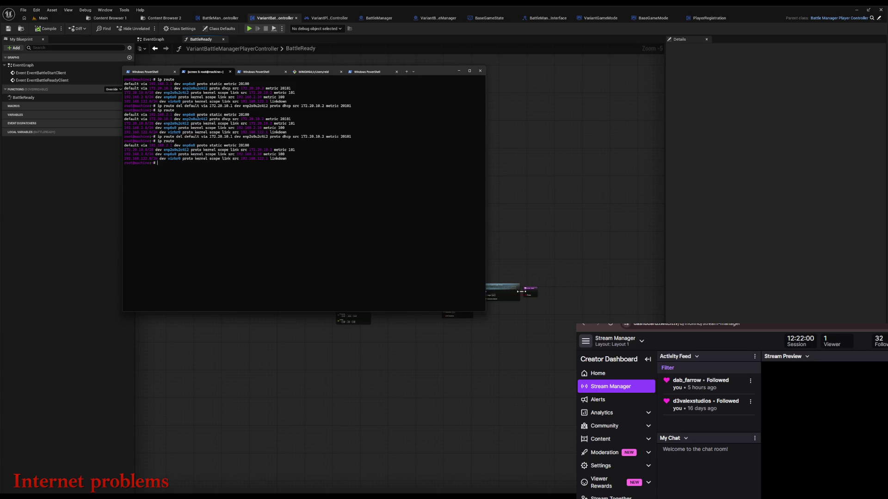
Switch to screen window 1's remote root session and run w to list logged-in users
key("ctrl+a")
key("quotedbl")
key("Up")
key("Up")
key("Up")
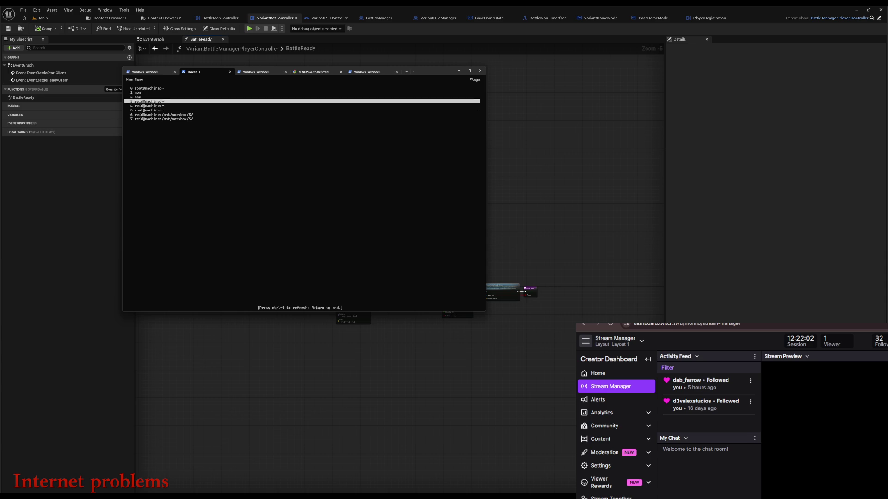
key("Return")
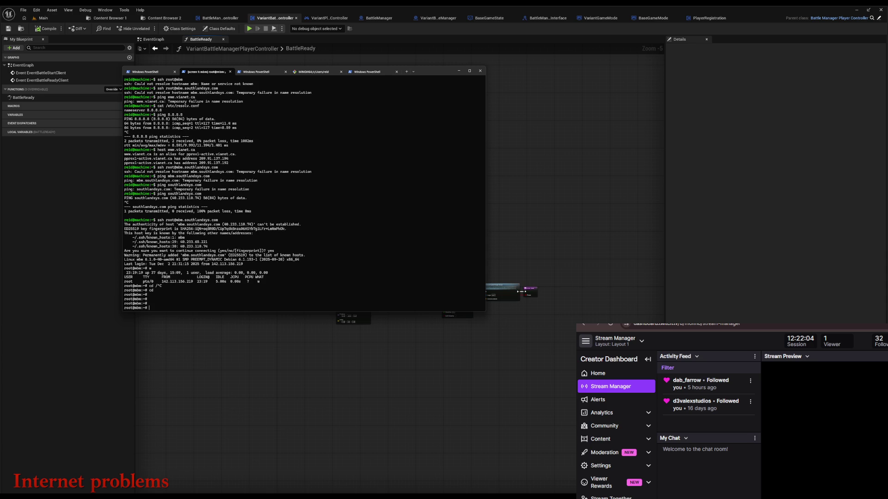
key("ctrl+a")
key("quotedbl")
key("Down")
key("Down")
key("Up")
key("Up")
key("Return")
type("w")
key("Return")
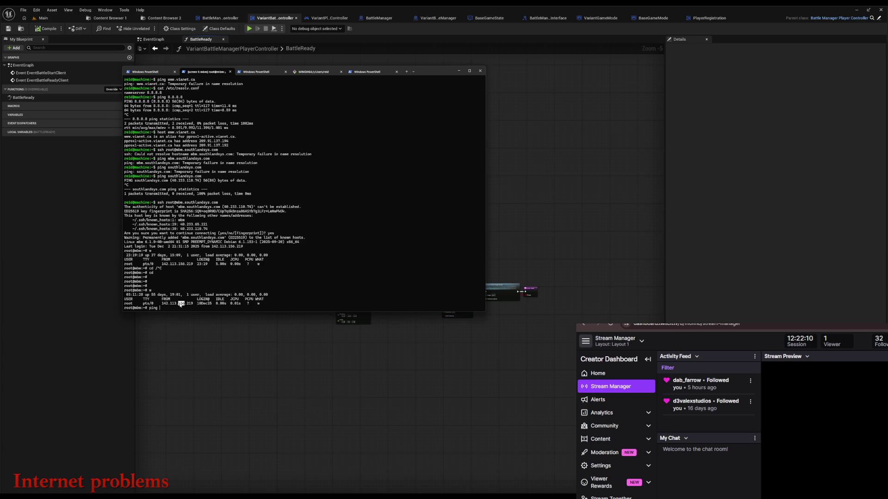
Copy the connecting IP address from the w output, ping it, then stop the ping
left_click_drag(160, 303, 188, 304)
right_click(190, 304)
right_click(189, 296)
key("Return")
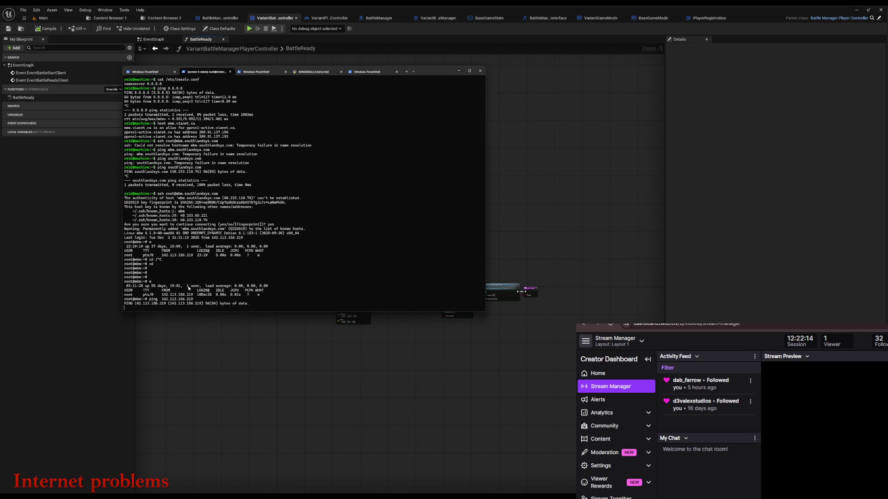
key("ctrl+c")
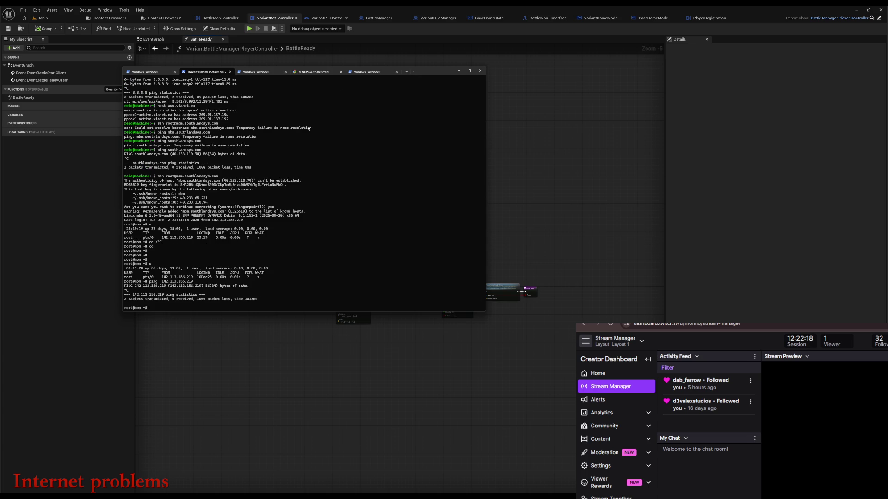
Return to screen window 5, show the routing table again, and minimize the terminal
key("ctrl+a")
type("5")
type("ip route")
key("Return")
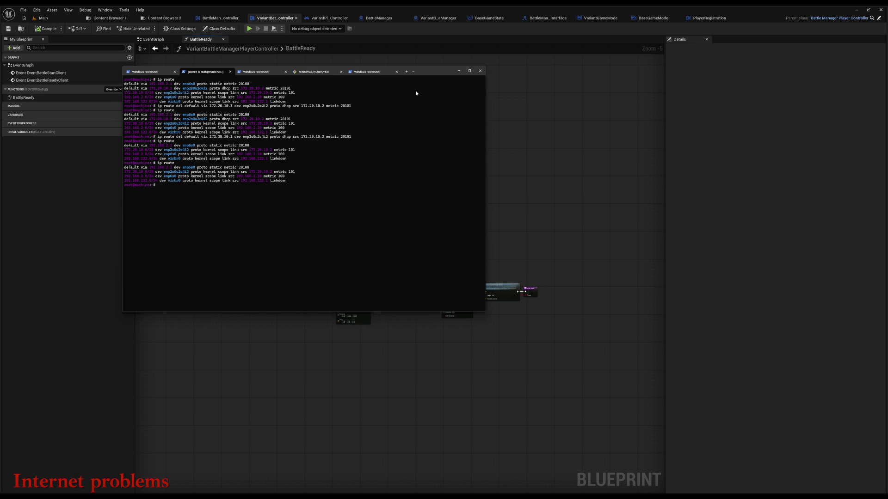
left_click(459, 71)
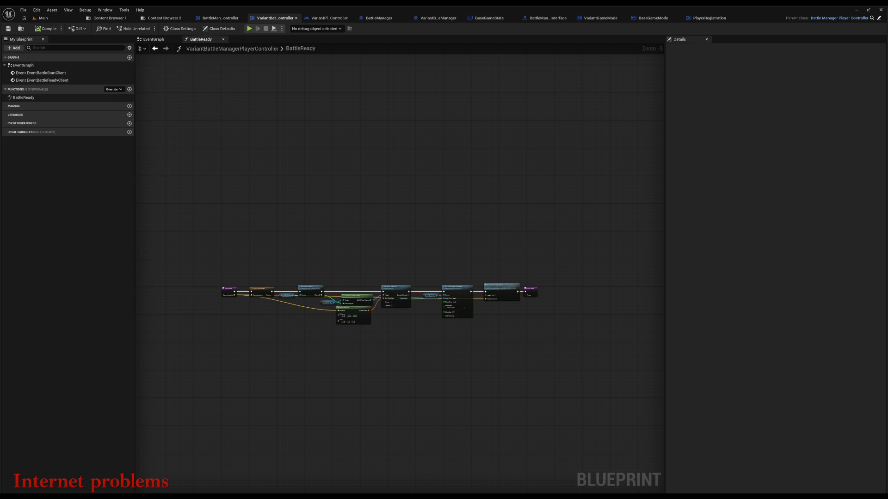
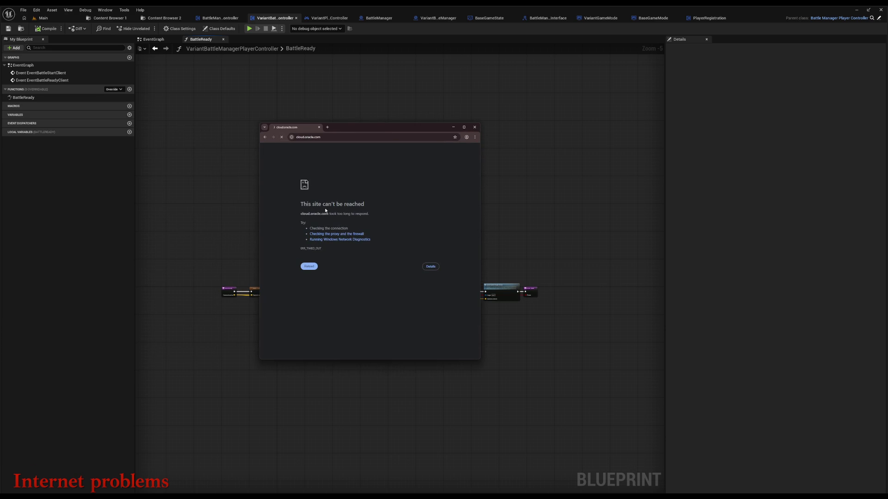
Load the Southland Systems website in a new tab and scroll through its sections
left_click(328, 128)
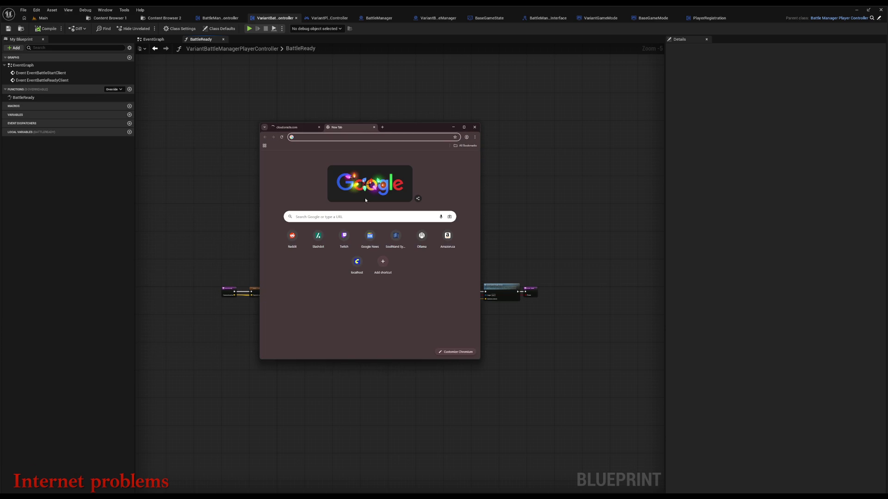
left_click(396, 236)
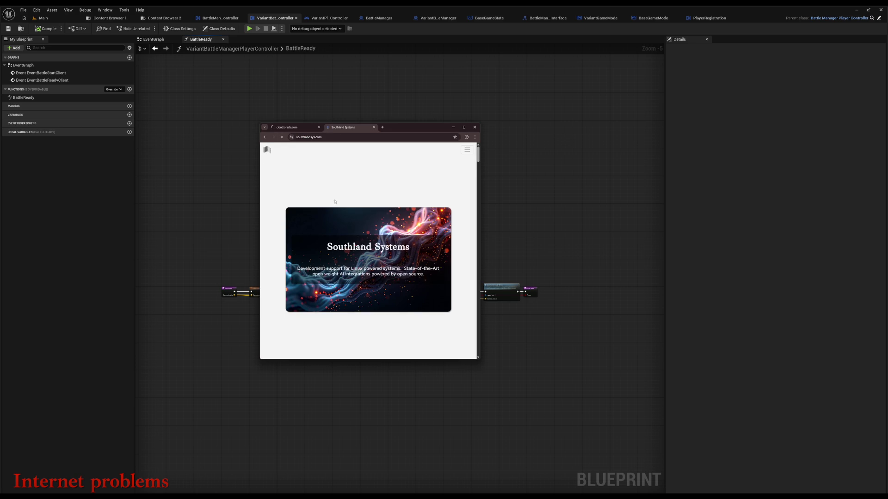
scroll(312, 204, "down", 15)
scroll(346, 264, "down", 10)
scroll(347, 282, "down", 10)
scroll(343, 271, "up", 10)
scroll(338, 251, "up", 10)
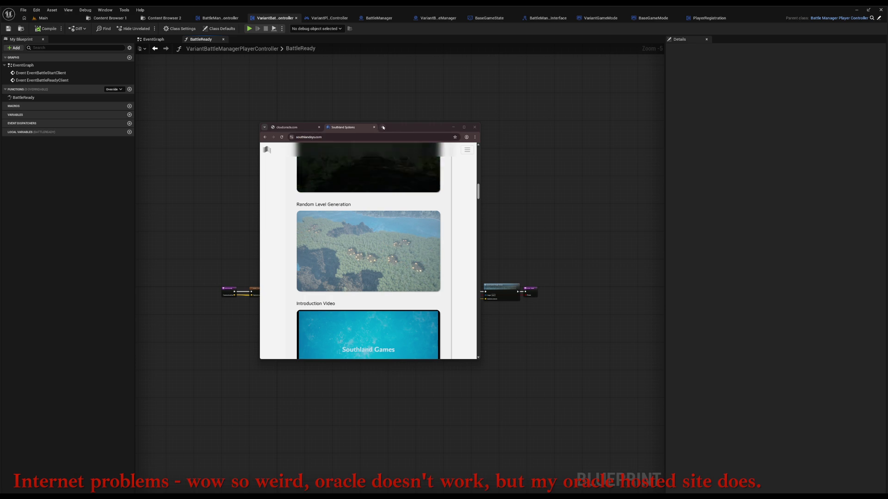
key("ctrl+t")
Try loading Reddit, Google News and Ollama in new tabs
left_click(286, 243)
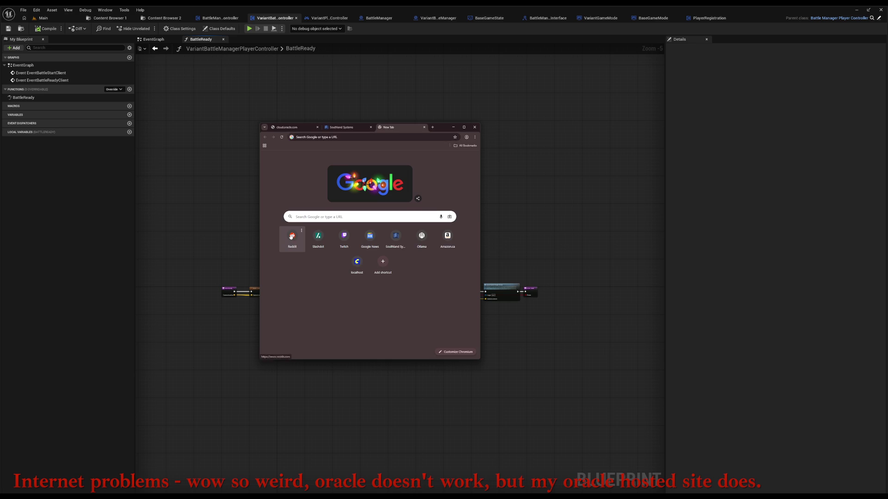
left_click(433, 127)
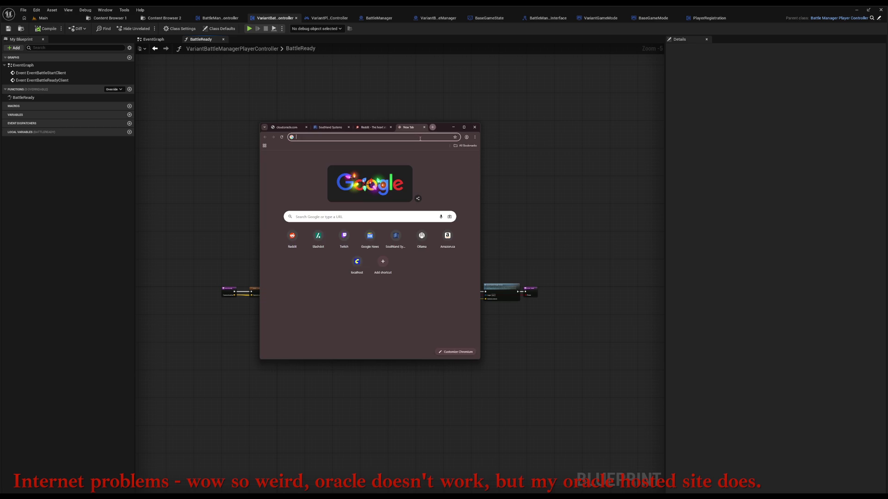
left_click(370, 235)
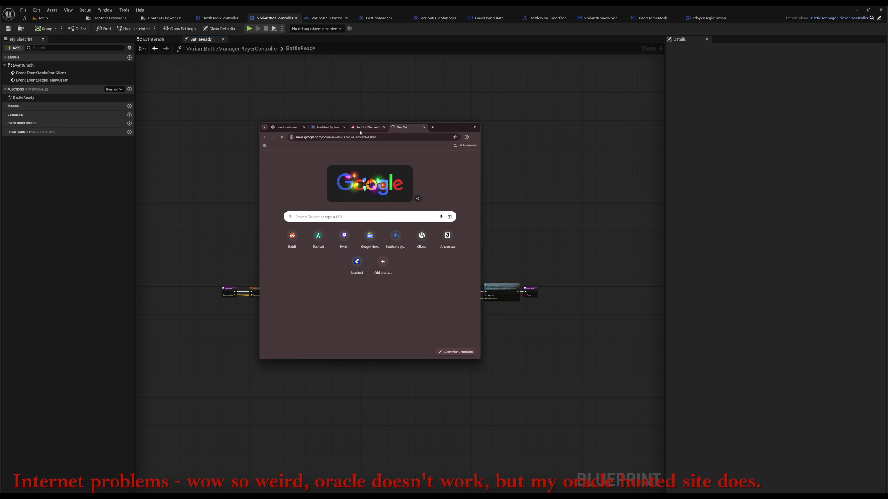
left_click(361, 129)
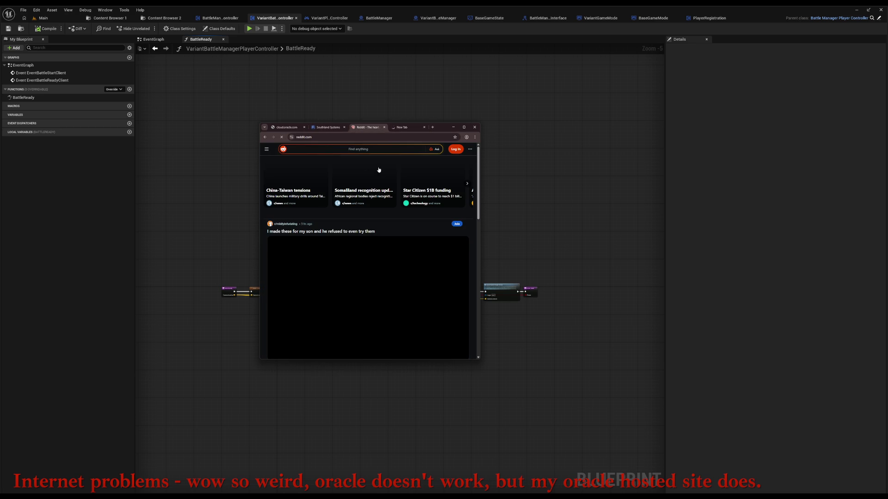
left_click(406, 128)
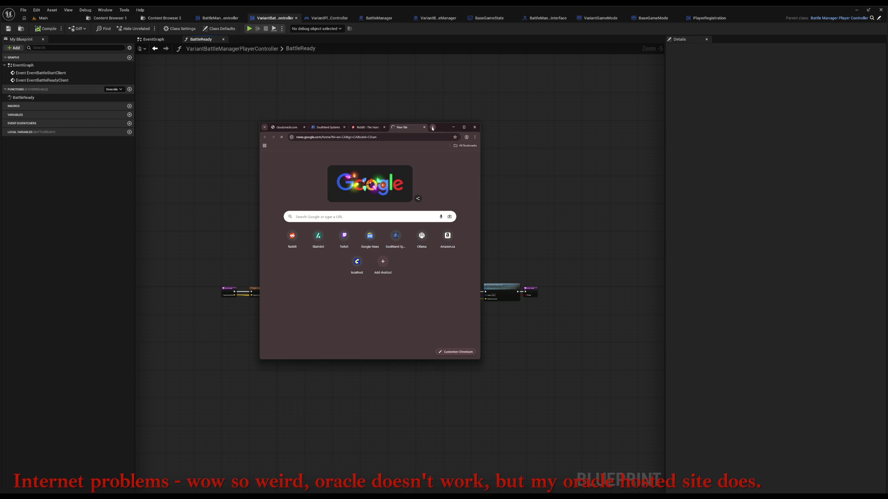
left_click(433, 127)
left_click(421, 236)
Try loading Amazon.ca, Twitch and Slashdot, then load and reload Southland Systems
left_click(433, 127)
left_click(447, 236)
left_click(432, 127)
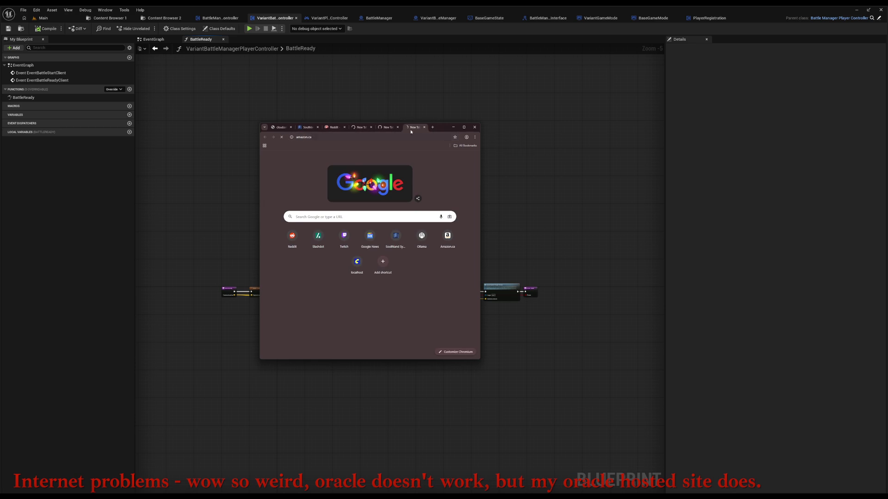
left_click(344, 236)
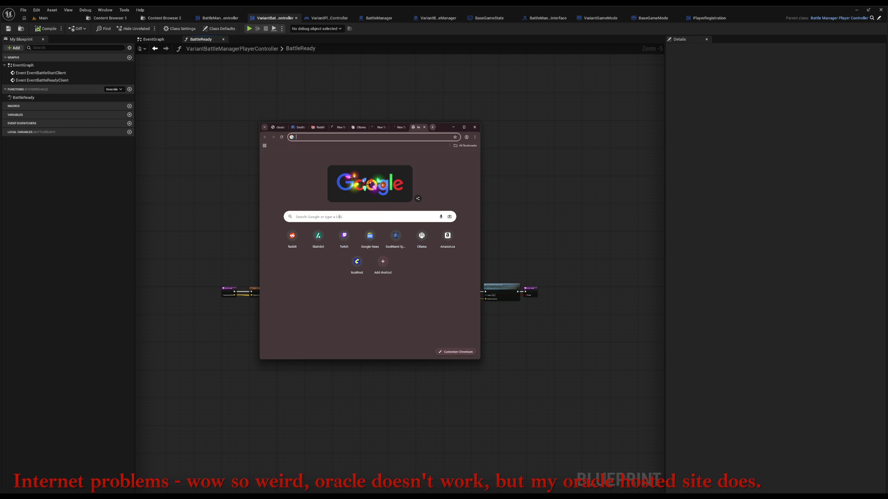
left_click(320, 241)
left_click(386, 239)
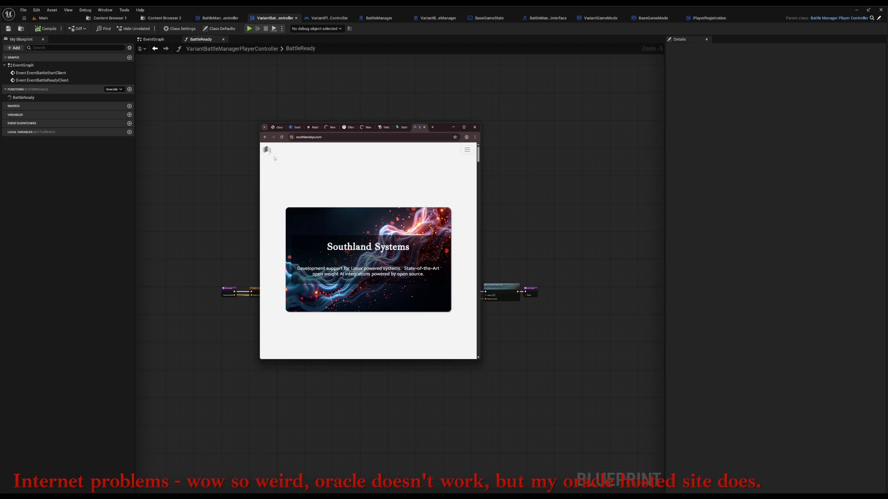
left_click(280, 137)
Play the Southland Systems Introduction Video and skip ahead to about 2:20
scroll(448, 212, "down", 15)
scroll(427, 278, "down", 10)
scroll(403, 285, "up", 10)
scroll(376, 269, "up", 1)
scroll(376, 272, "down", 1)
left_click(378, 275)
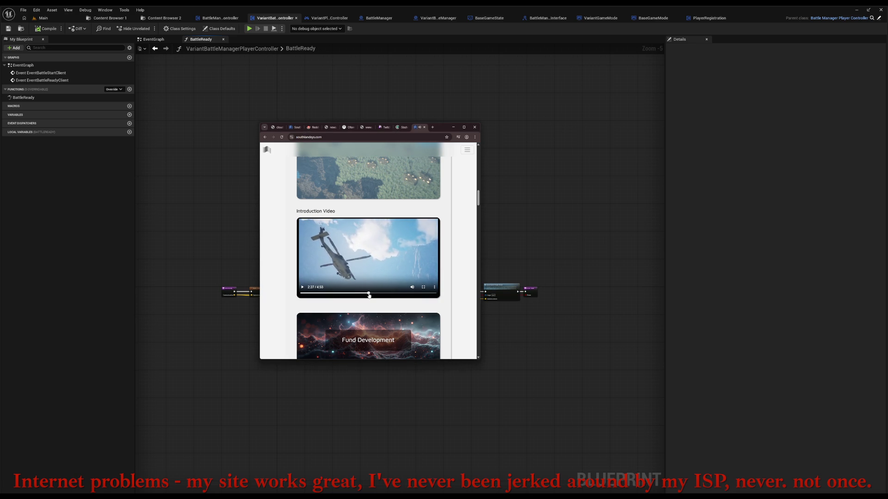
left_click(368, 293)
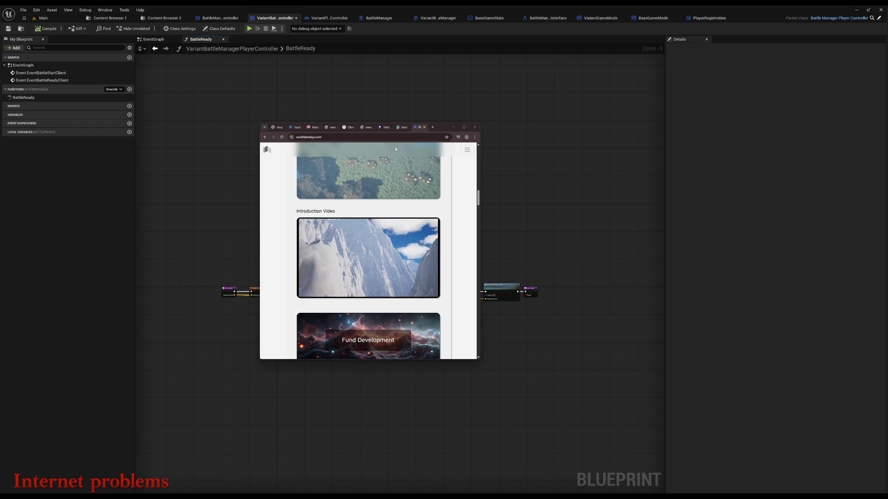
Check the Slashdot, Twitch, Reddit, Google News and Ollama tabs for loading results
left_click(399, 128)
left_click(381, 129)
left_click(310, 129)
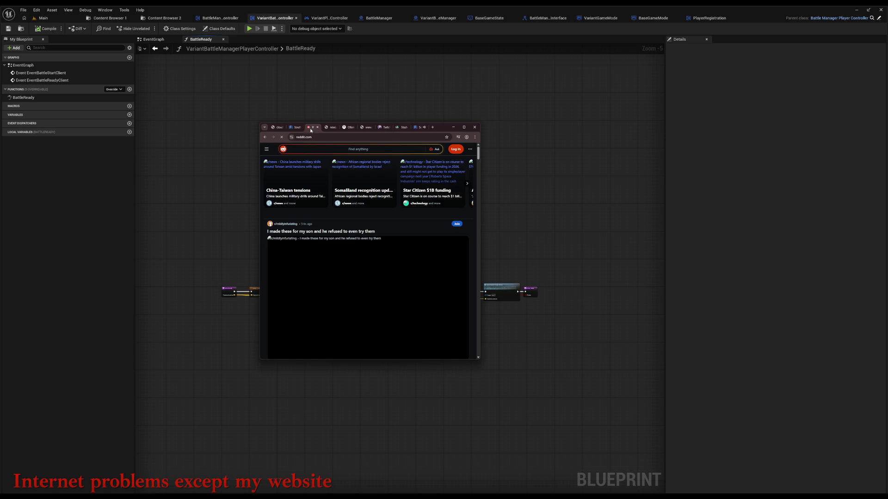
left_click(328, 128)
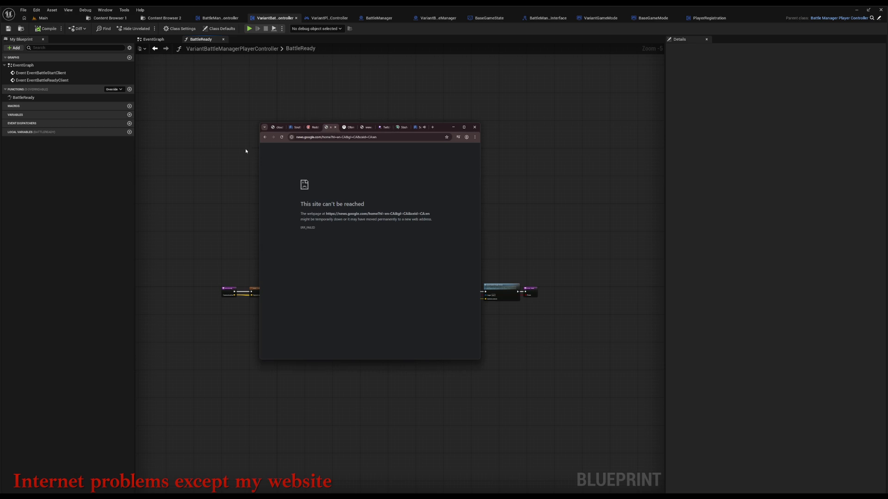
left_click(348, 128)
left_click(361, 129)
left_click(348, 128)
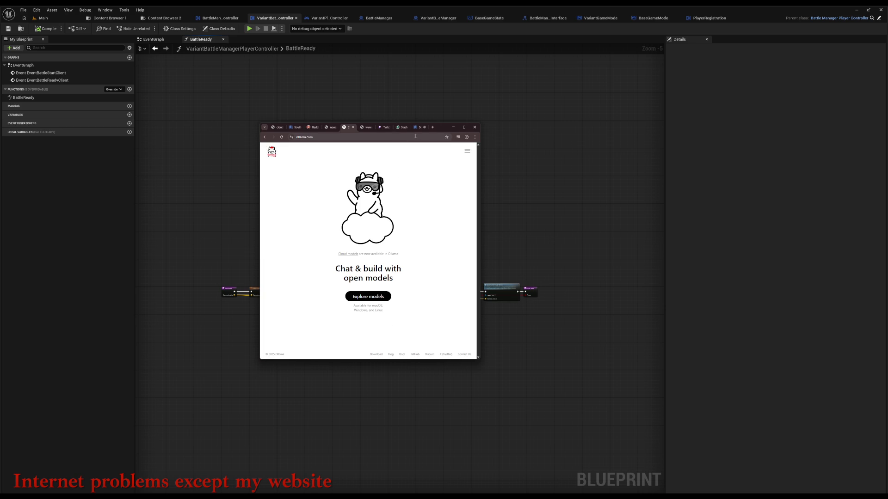
Load cloud.oracle.com in a new tab
left_click(432, 128)
type("cloud")
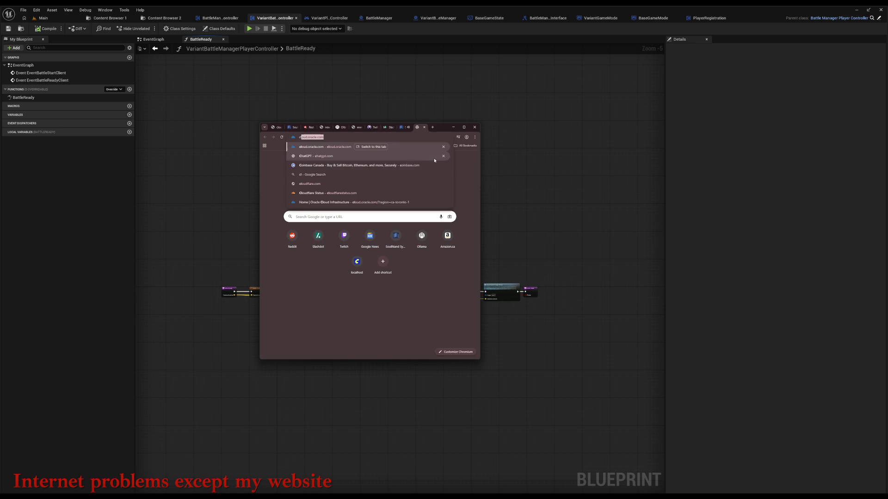
key("Return")
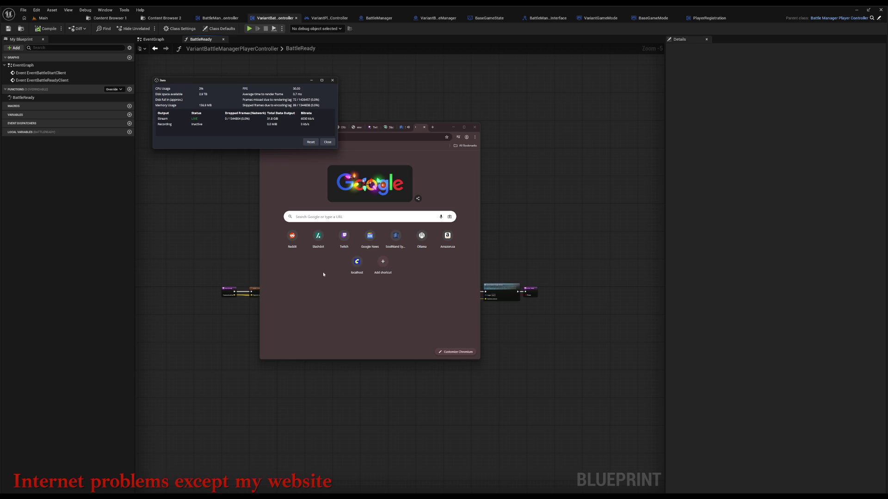
Check the Southland Systems, Reddit, Google News, Ollama and Amazon tabs, stopping Amazon's failing load
left_click_drag(442, 127, 469, 151)
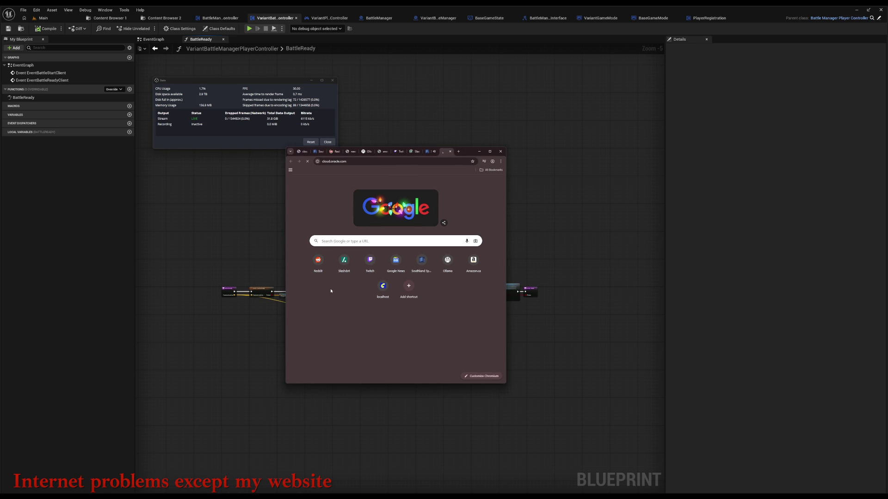
left_click(319, 152)
left_click(332, 154)
left_click(350, 152)
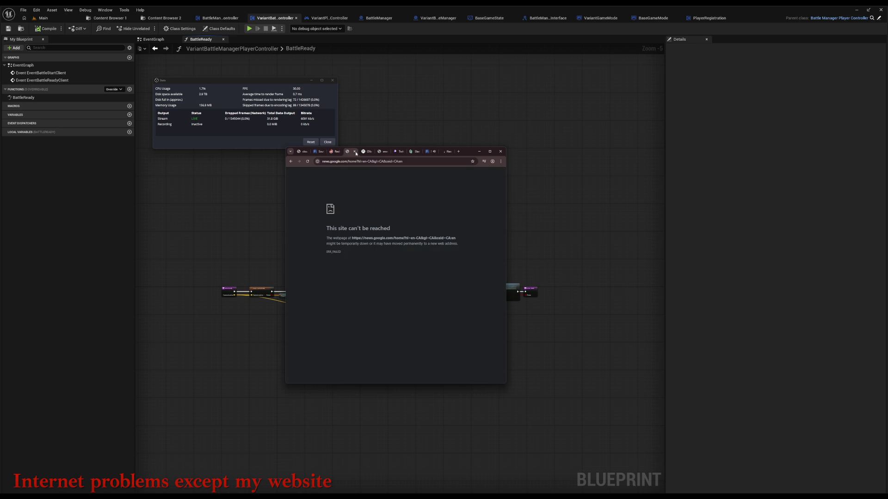
left_click(364, 152)
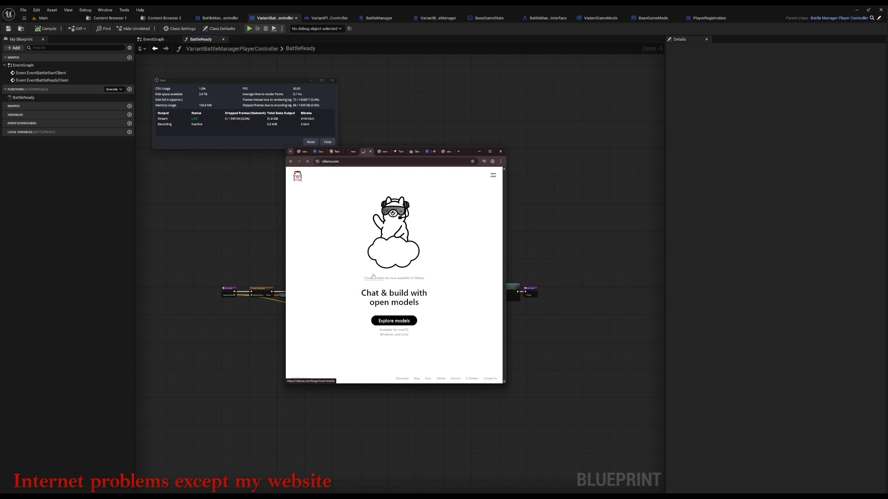
left_click(382, 154)
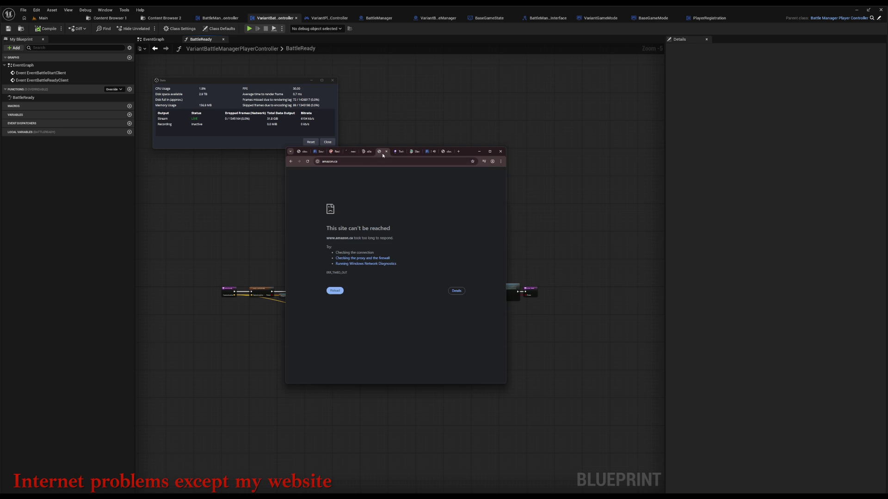
left_click(307, 162)
Check the Twitch, Slashdot and Oracle Cloud tabs
key("ctrl+Tab")
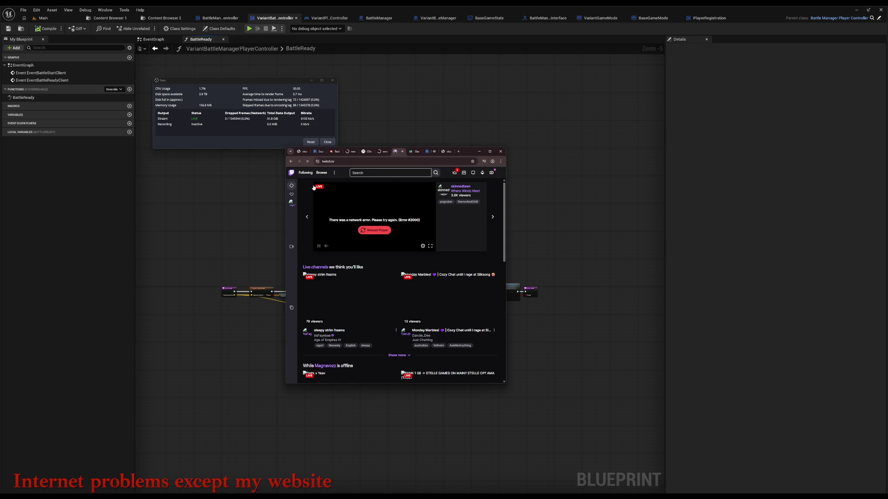
left_click(416, 154)
left_click(428, 155)
key("ctrl+Tab")
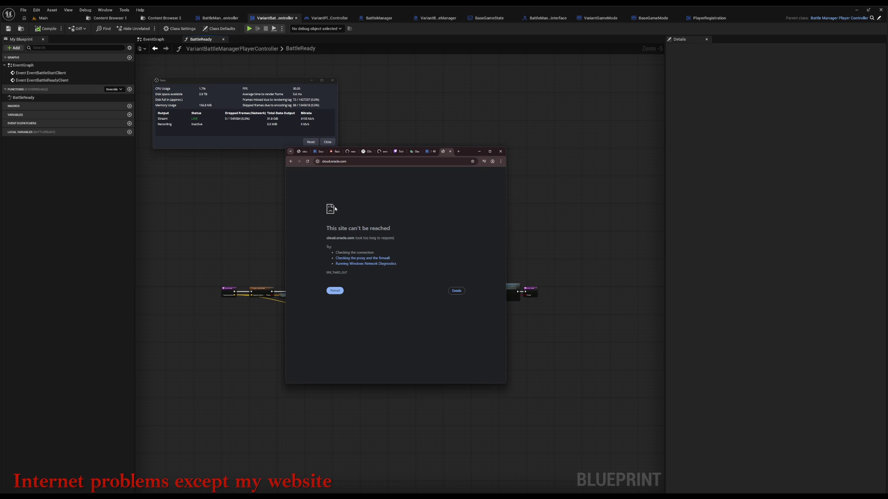
Try oracle.com, Alibaba Cloud model studio and ModelScope in new tabs
left_click(458, 152)
type("oracle.com")
key("Return")
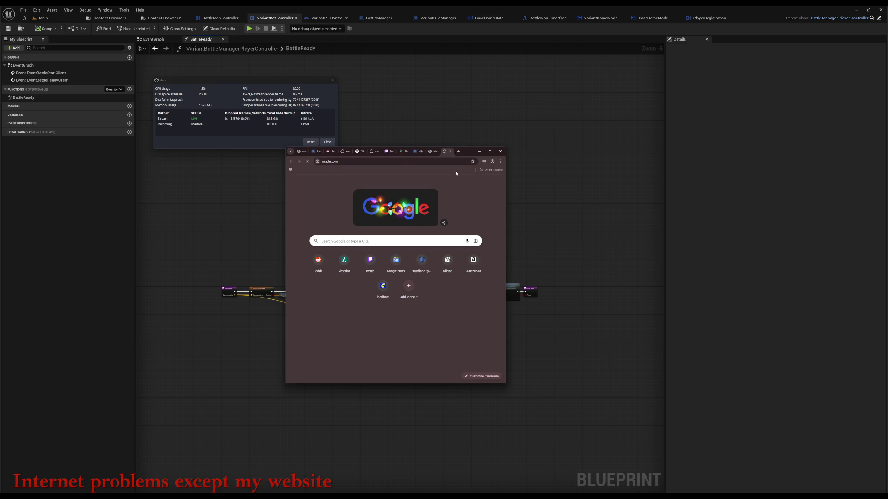
left_click(459, 151)
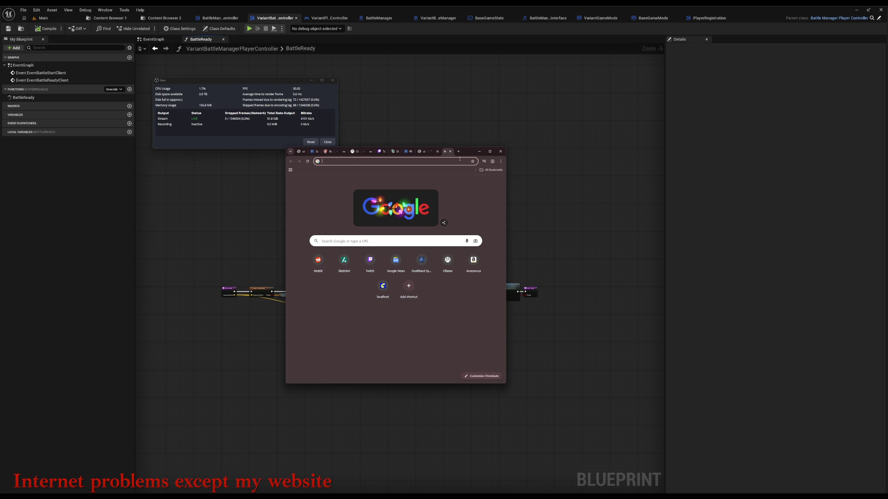
type("alib")
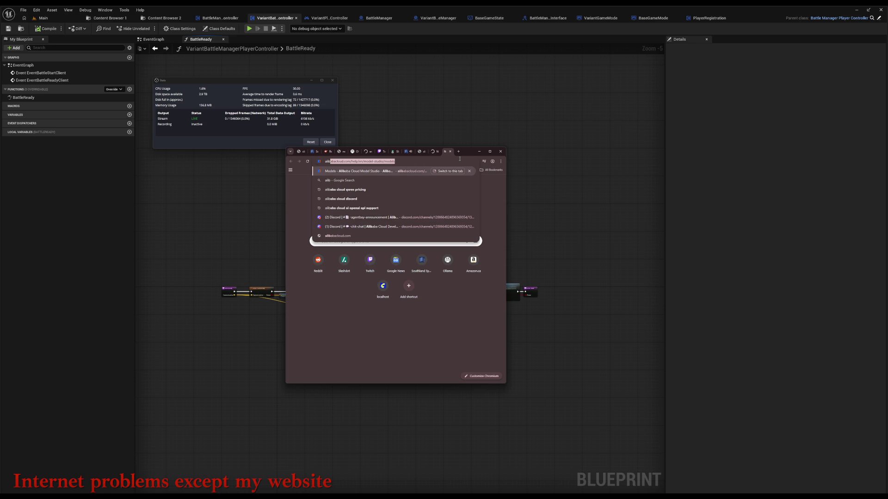
key("Return")
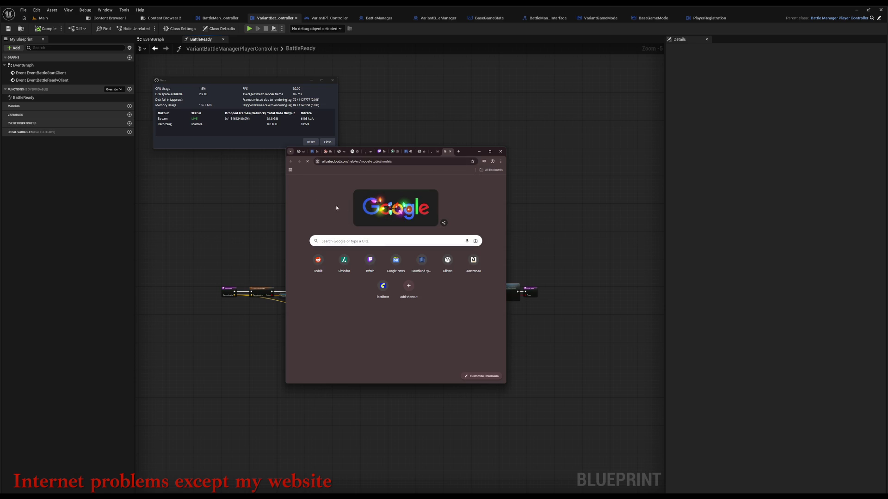
left_click(458, 152)
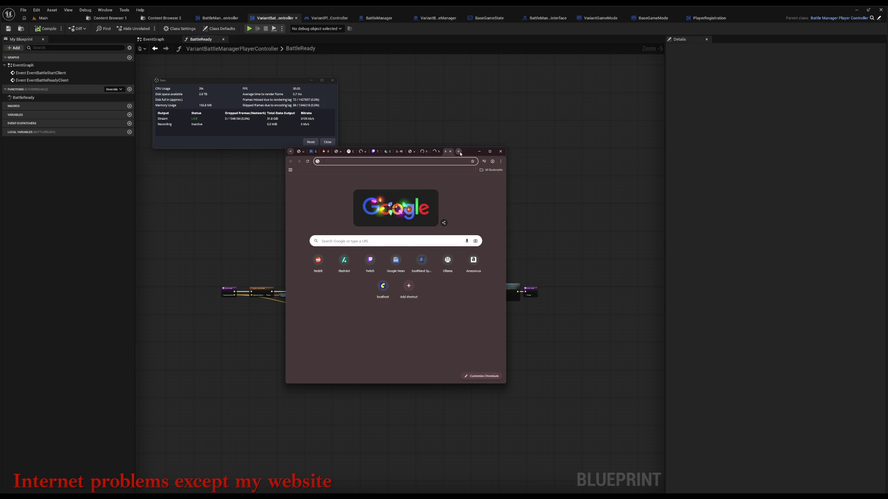
type("model")
key("Return")
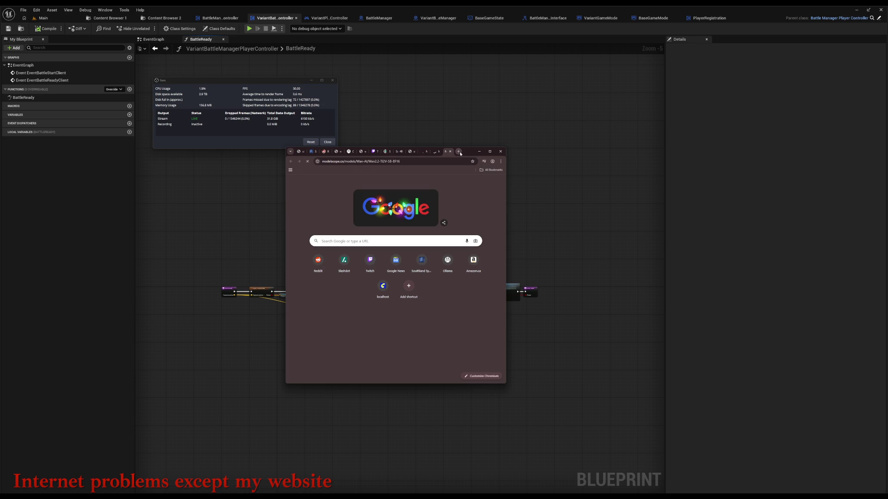
Reload the Southland Systems tab several times until the site loads fully
left_click(312, 152)
scroll(328, 287, "up", 3)
left_click(307, 161)
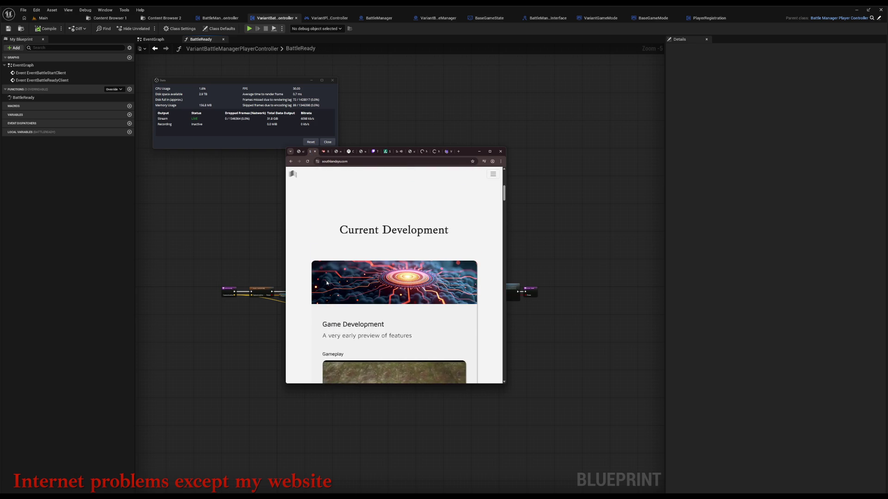
left_click(307, 161)
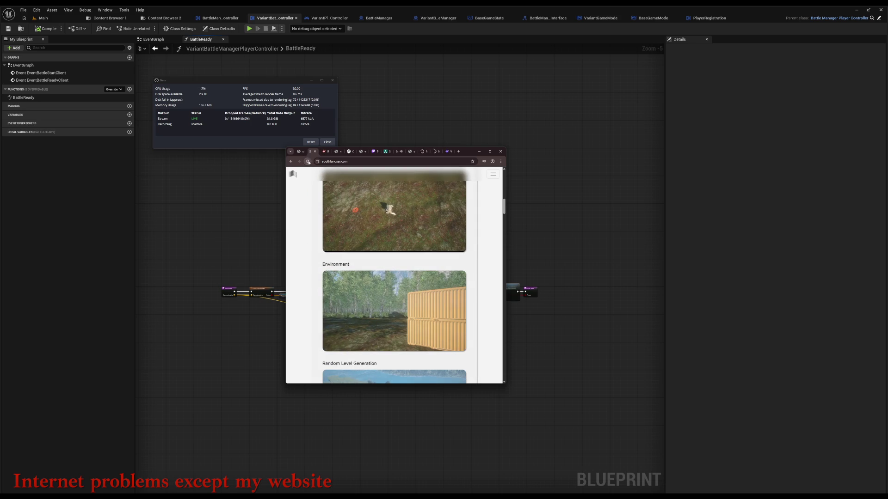
left_click(309, 162)
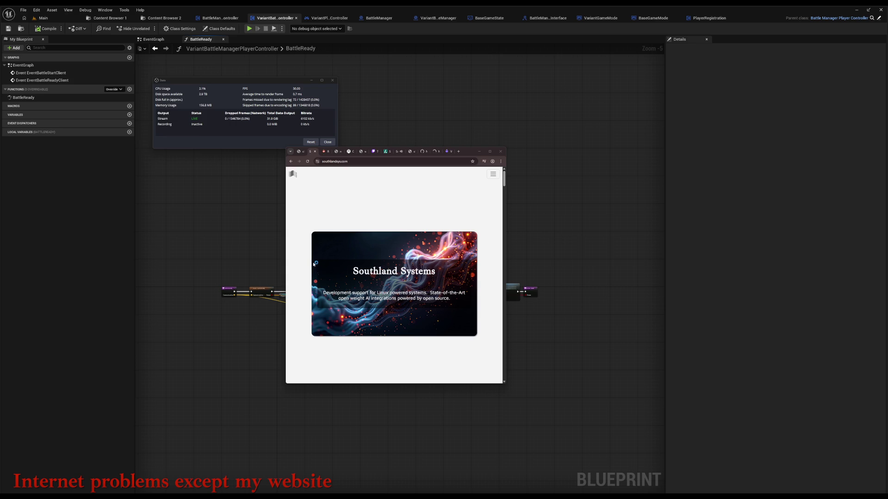
key("ctrl+alt+t")
Run nslookup southlandsys.com in the terminal, then bring the browser back in front
mouse_move(90, 73)
left_mouse_down()
mouse_move(250, 210)
mouse_move(355, 240)
left_mouse_up()
type("nslookup")
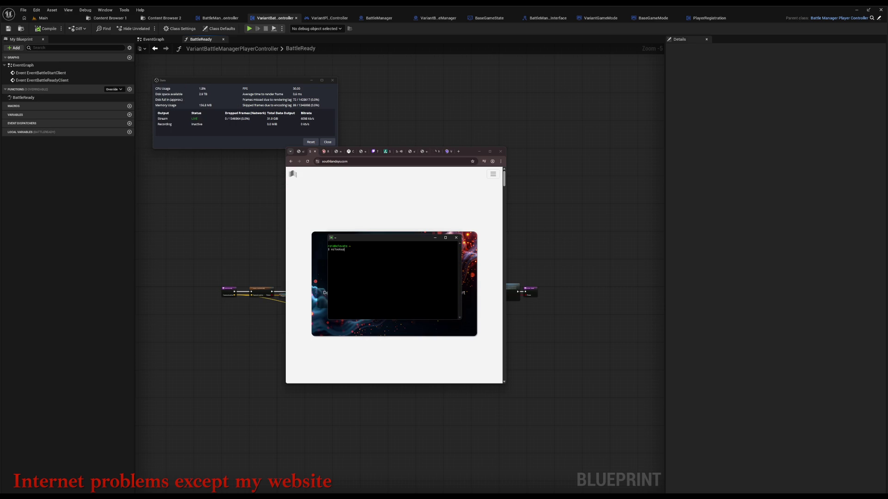
type(" southlandsys")
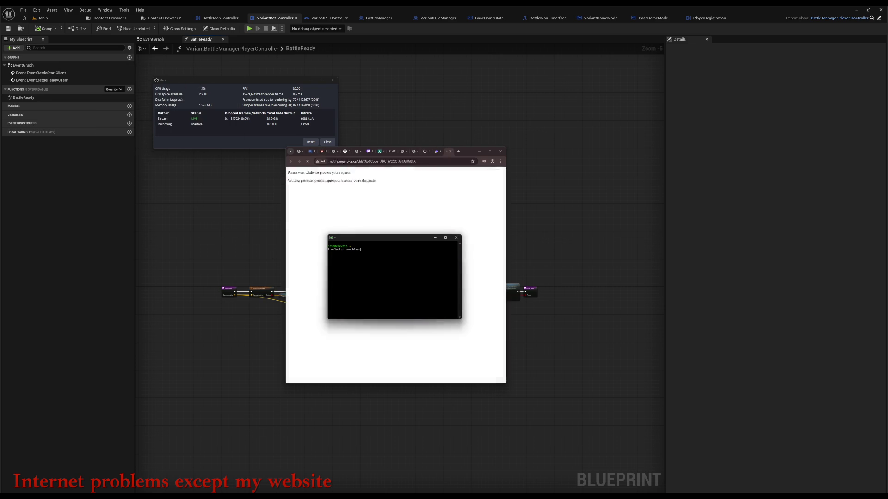
key("BackSpace")
key("BackSpace")
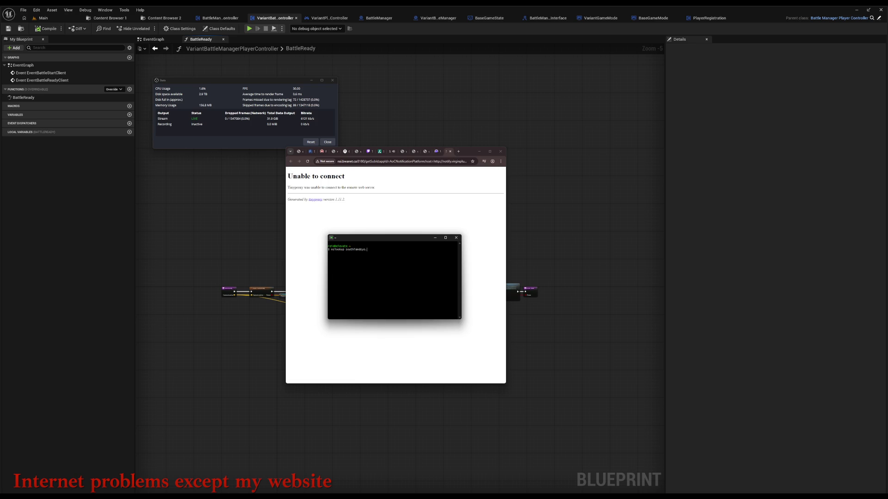
type("com")
key("Return")
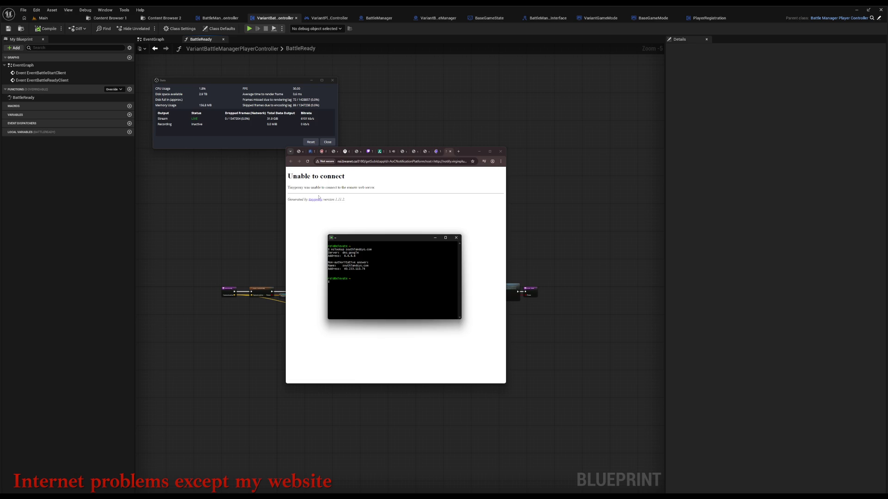
left_click(307, 161)
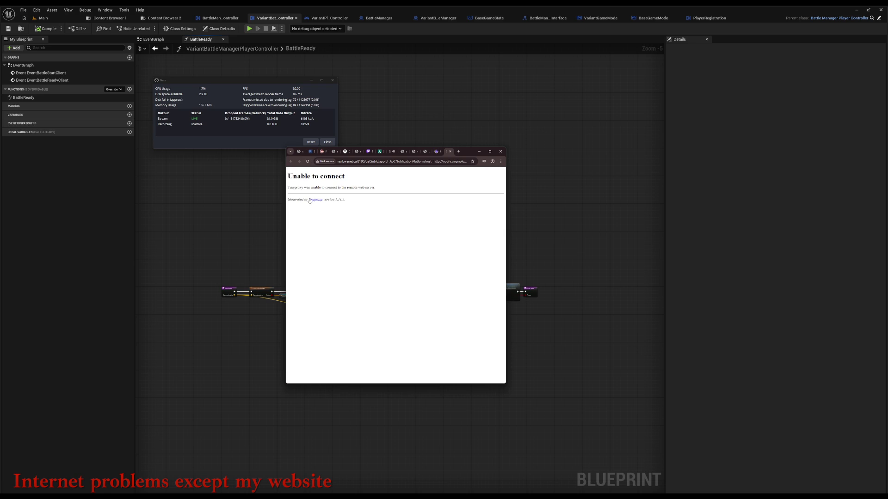